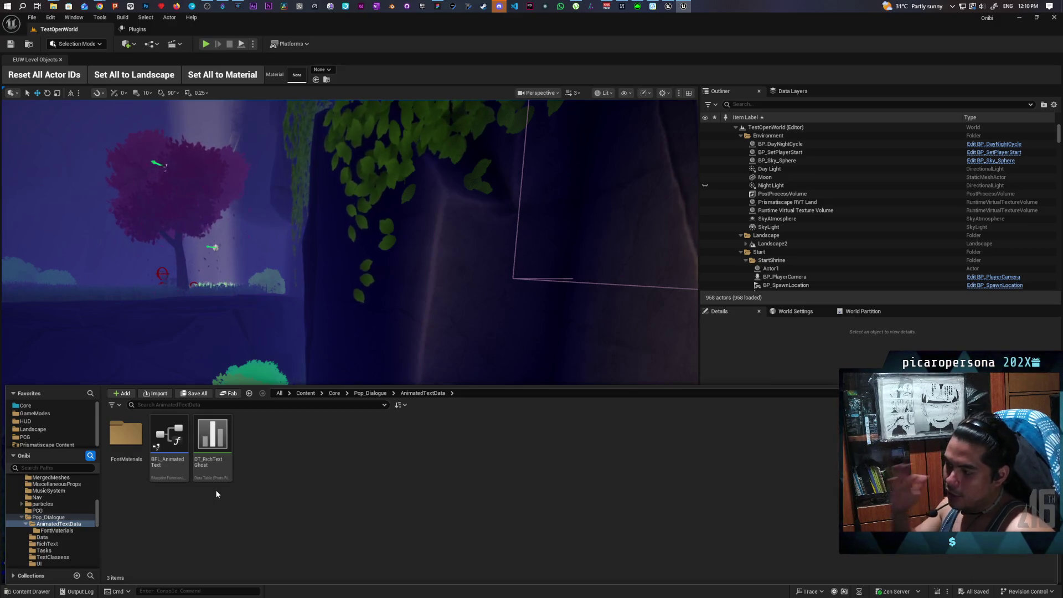
- Return from AnimatedTextData up to the Pop_Dialogue folder and select the AnimatedTextData folder
left_click(160, 433)
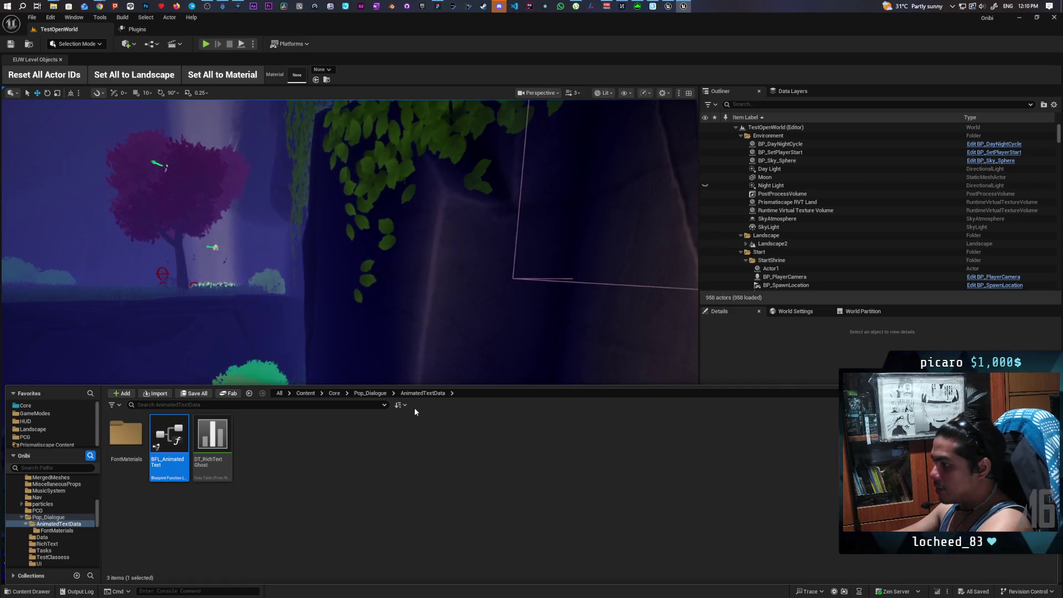
left_click(374, 394)
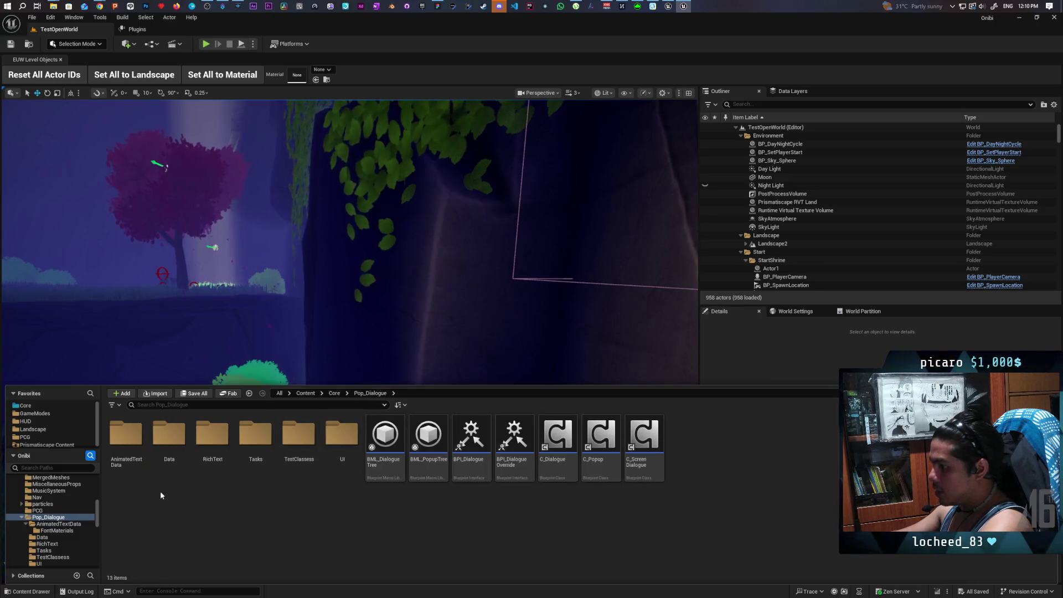
left_click(138, 470)
- Migrate the AnimatedTextData folder and accept the report of assets to copy
right_click(139, 470)
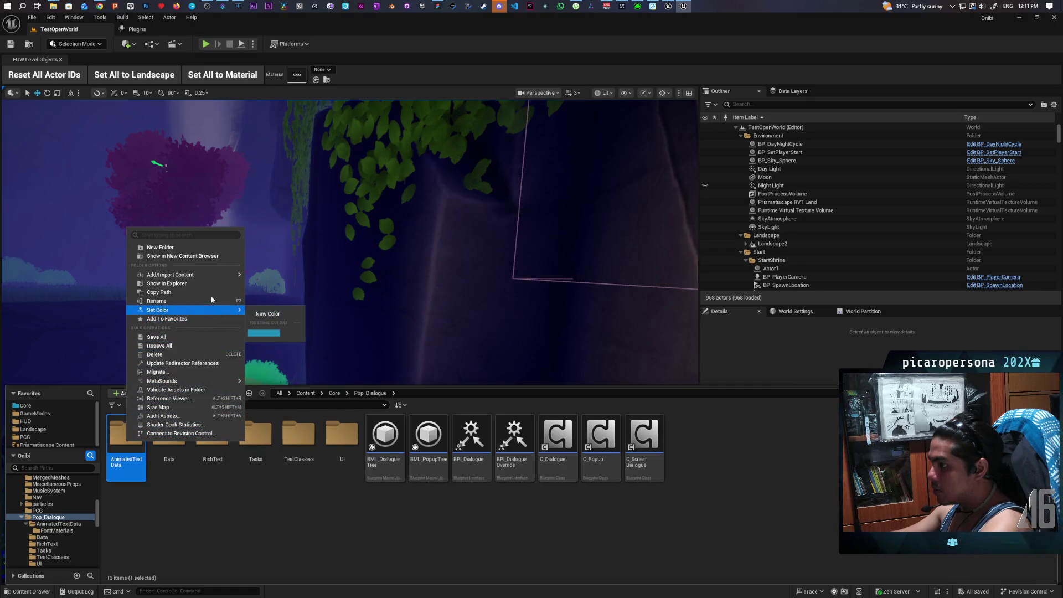
mouse_move(222, 275)
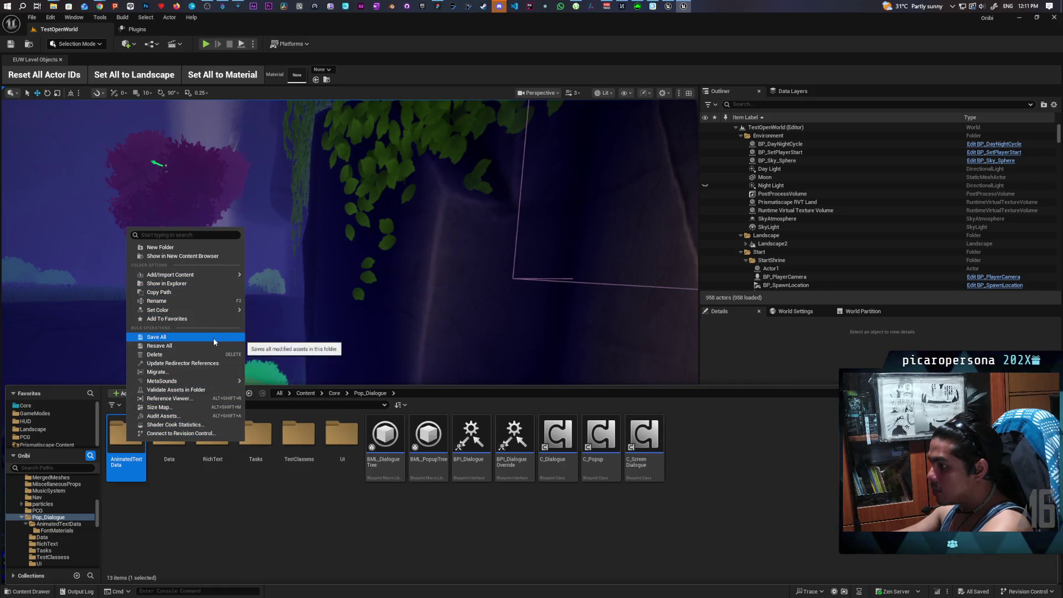
left_click(209, 372)
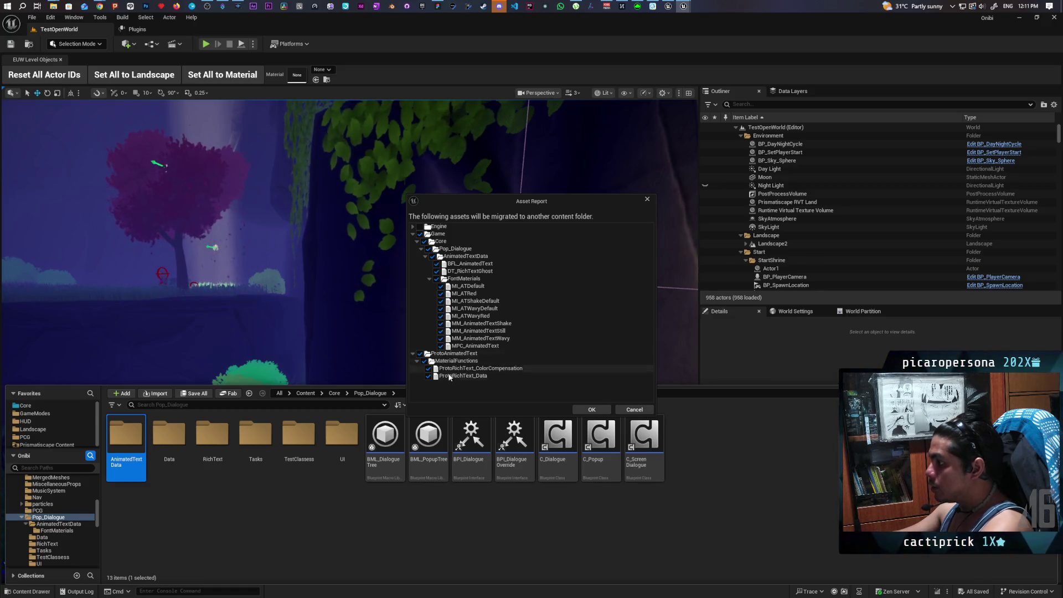
left_click(591, 409)
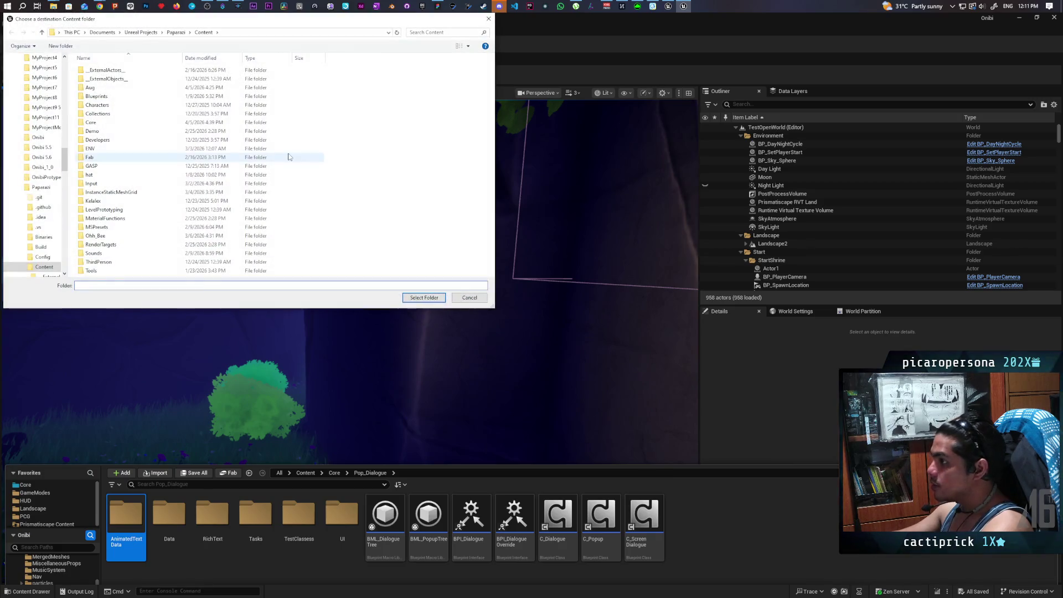
- Choose Unreal Projects > Paparazi > Content as the migration destination, then return to WBP_EavesdropPopup
left_click(148, 35)
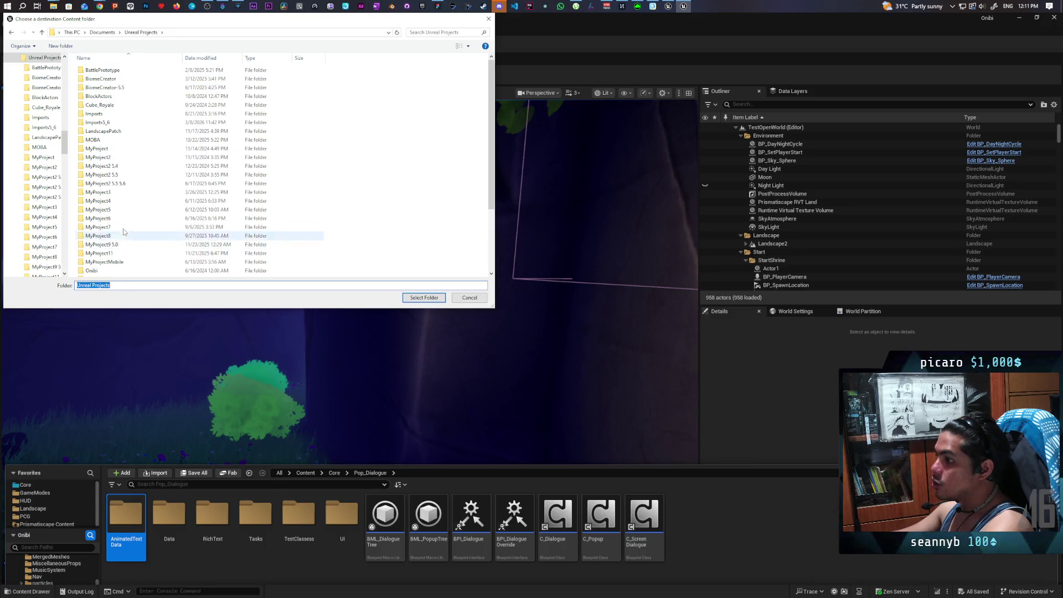
scroll(113, 243, "down", 3)
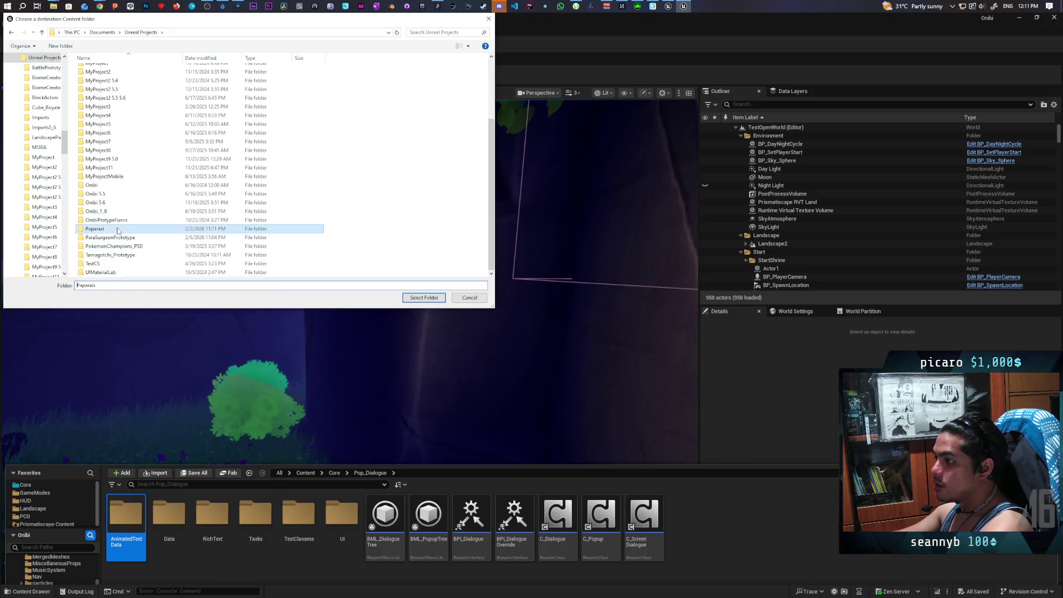
double_click(95, 229)
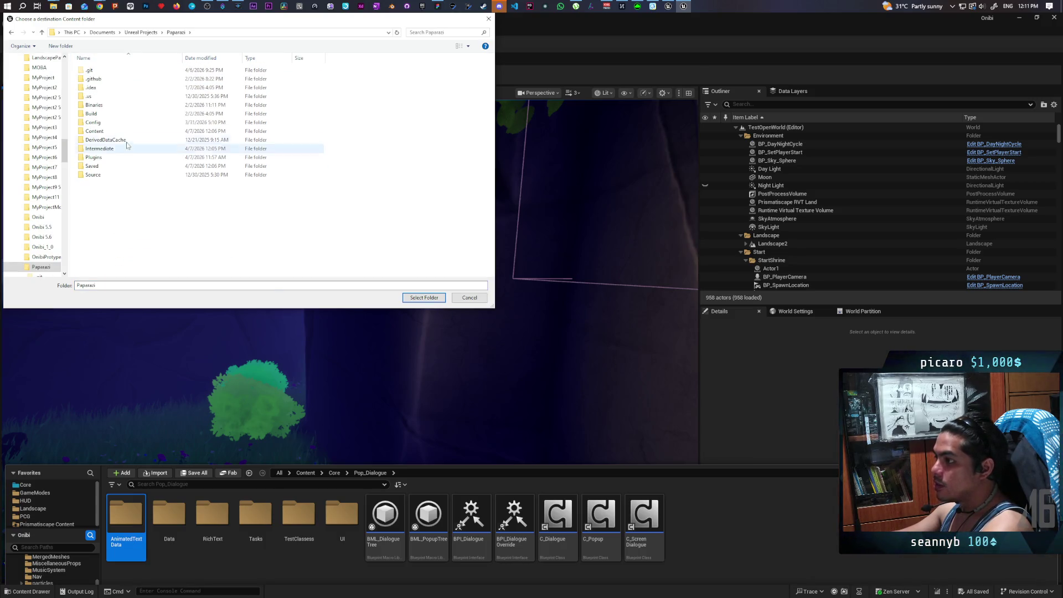
left_click(102, 131)
left_click(430, 298)
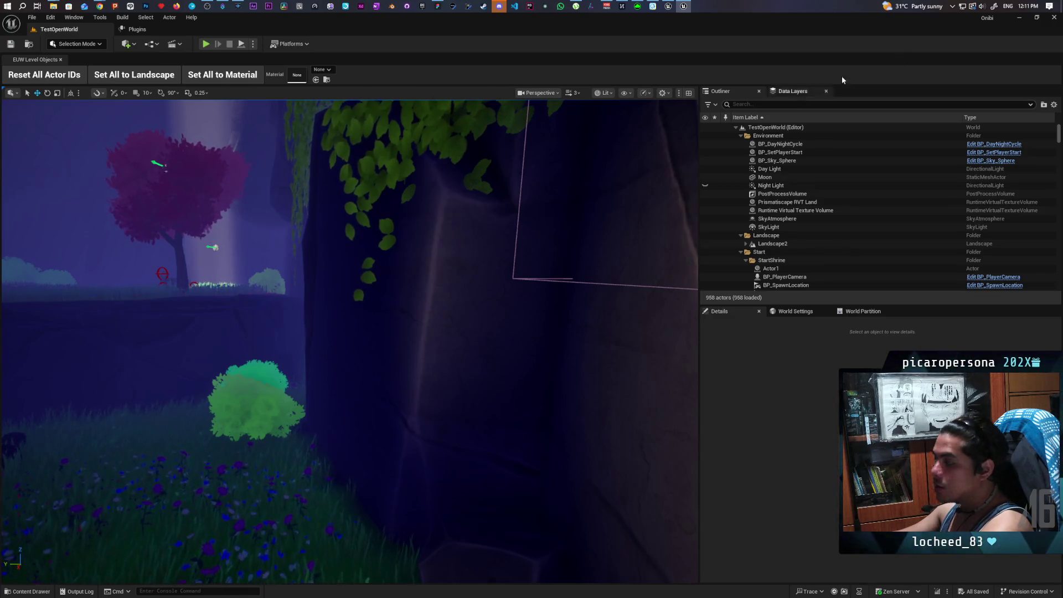
left_click(1020, 18)
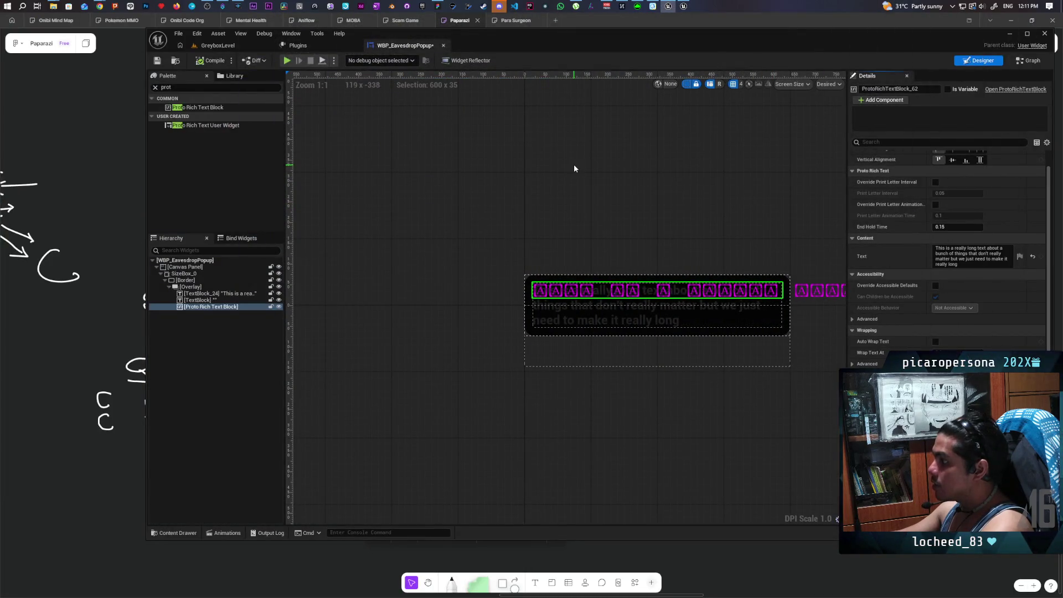
- Open the WBP_SpeechBubble widget blueprint from the UI folder in the Content Drawer
left_click_drag(510, 42, 438, 51)
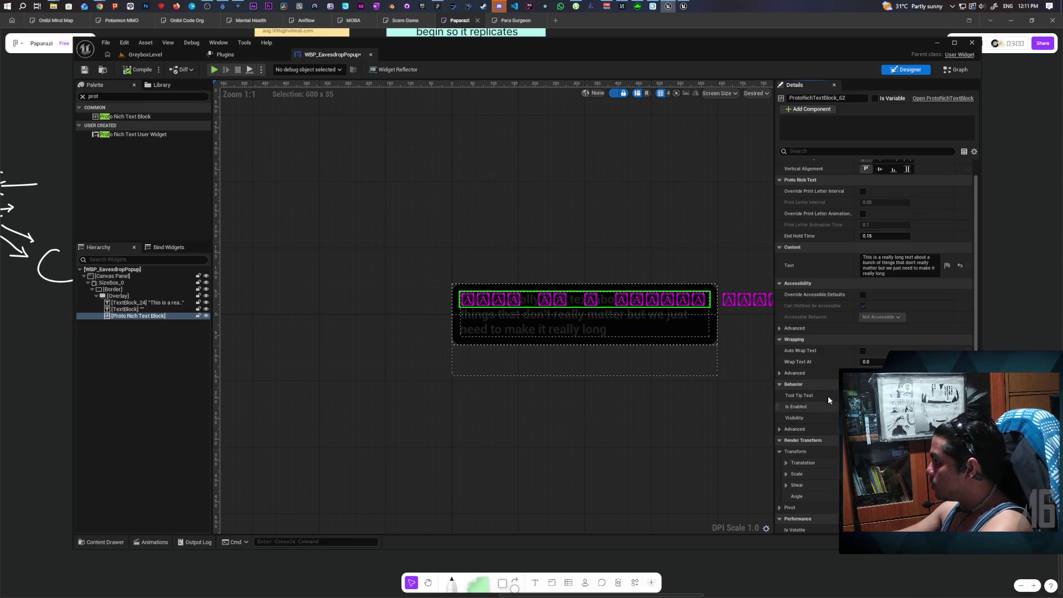
left_click(683, 6)
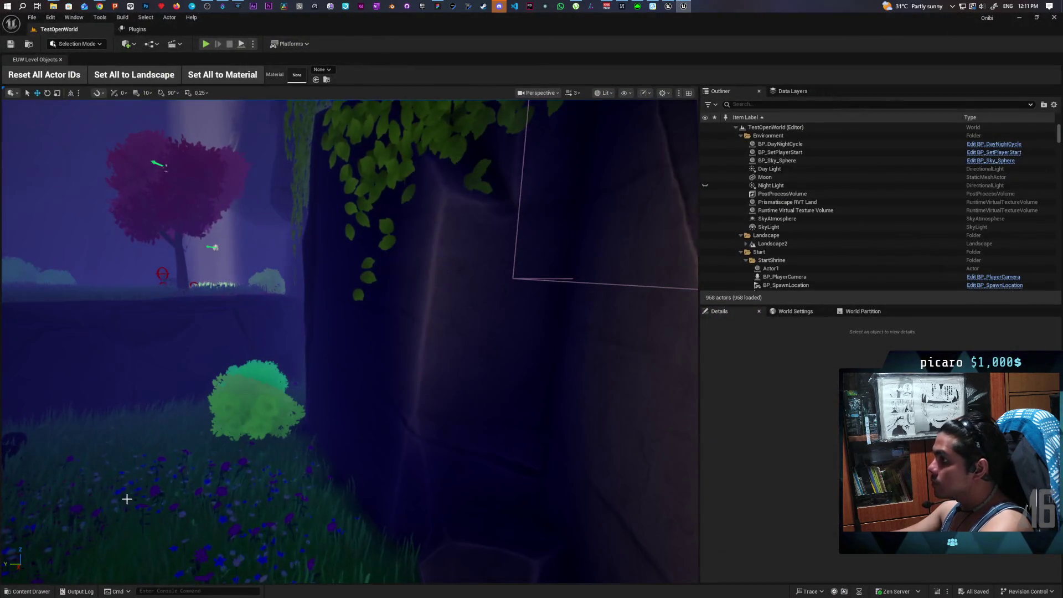
key("ctrl+space")
left_click(341, 446)
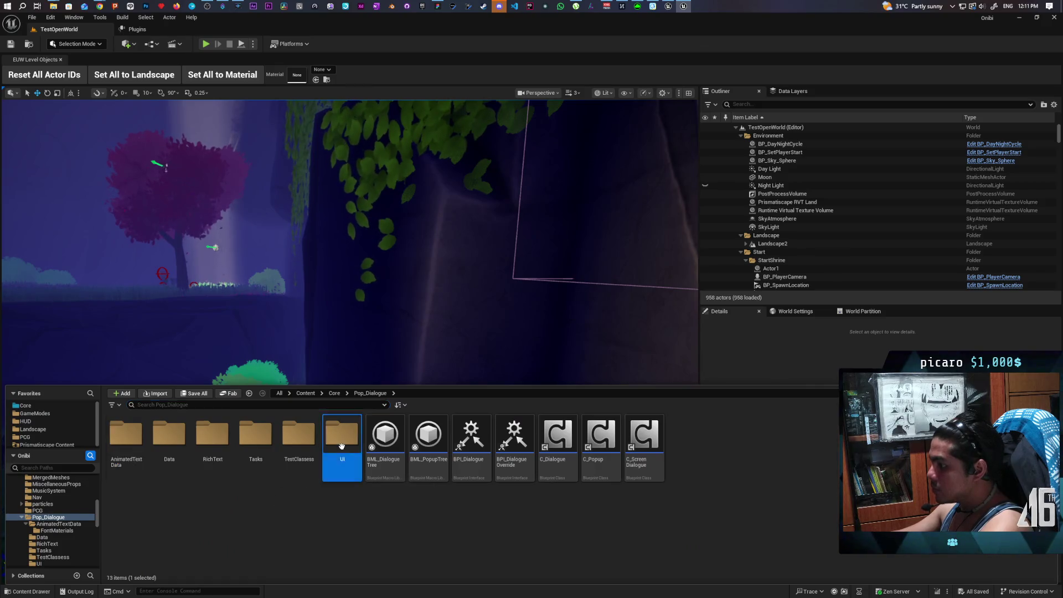
double_click(342, 445)
double_click(446, 428)
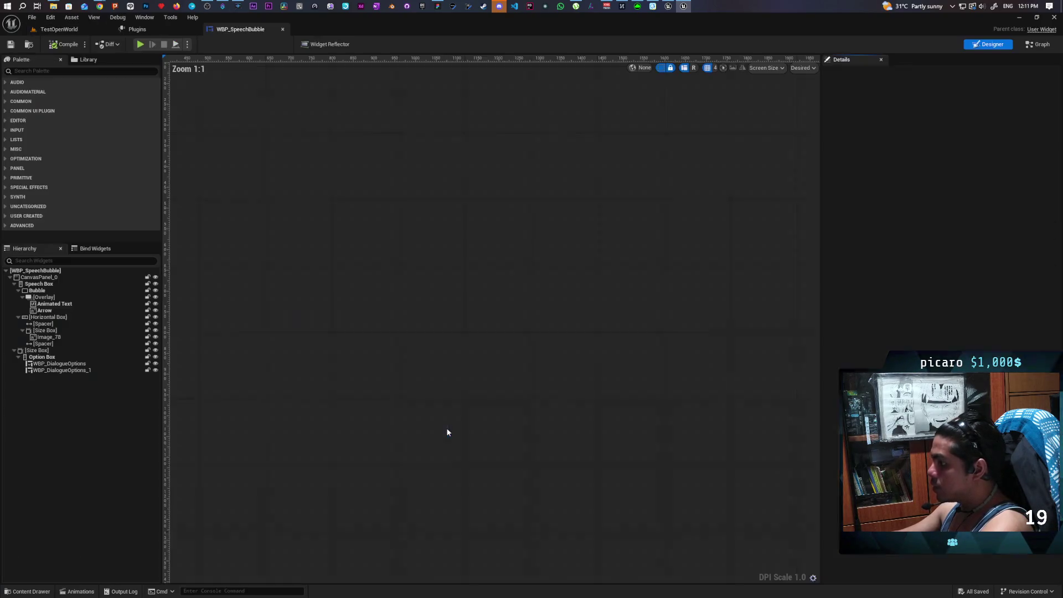
- Review the Animated Text widget's Details, then bring the WBP_EavesdropPopup editor back to front
left_click(69, 305)
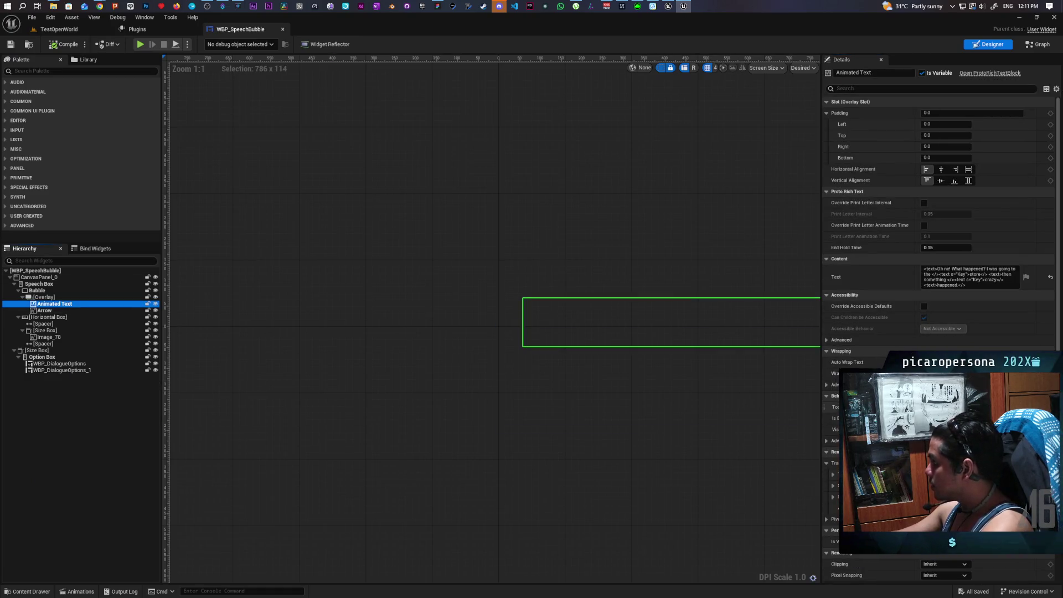
scroll(974, 354, "down", 5)
scroll(940, 277, "down", 8)
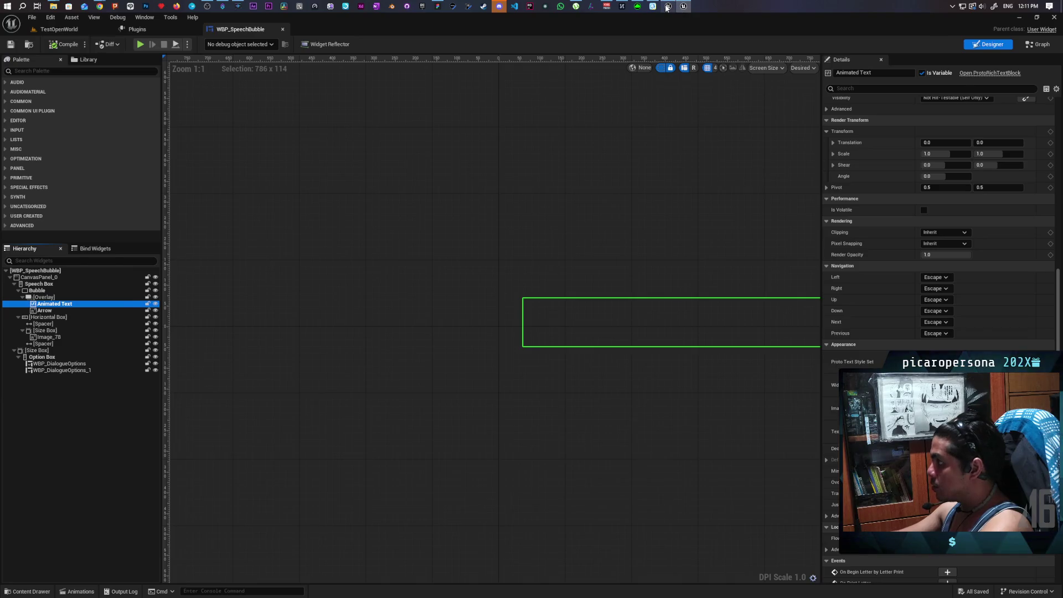
left_click(683, 6)
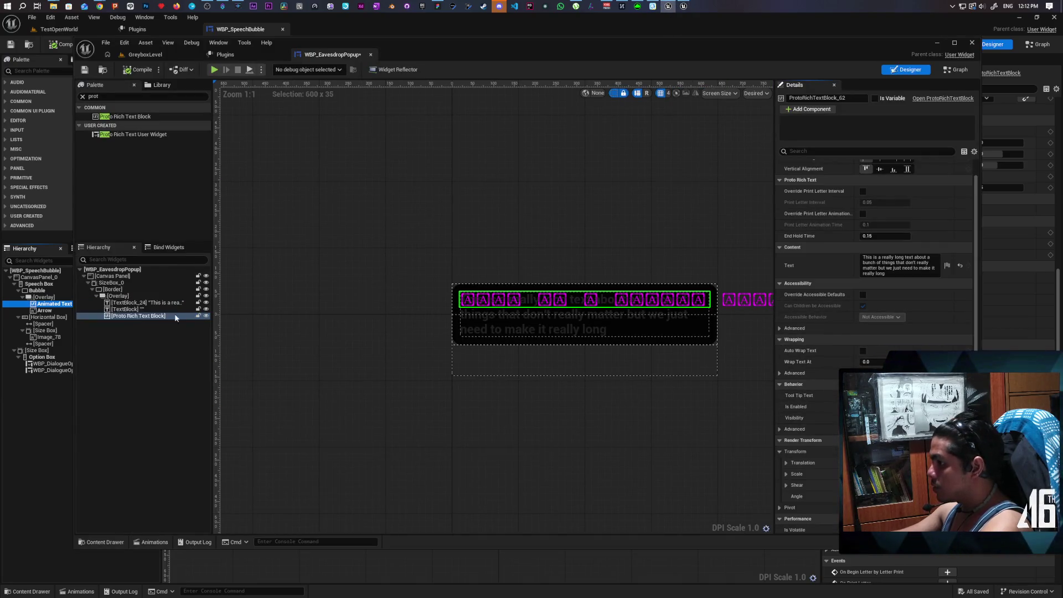
scroll(791, 331, "down", 10)
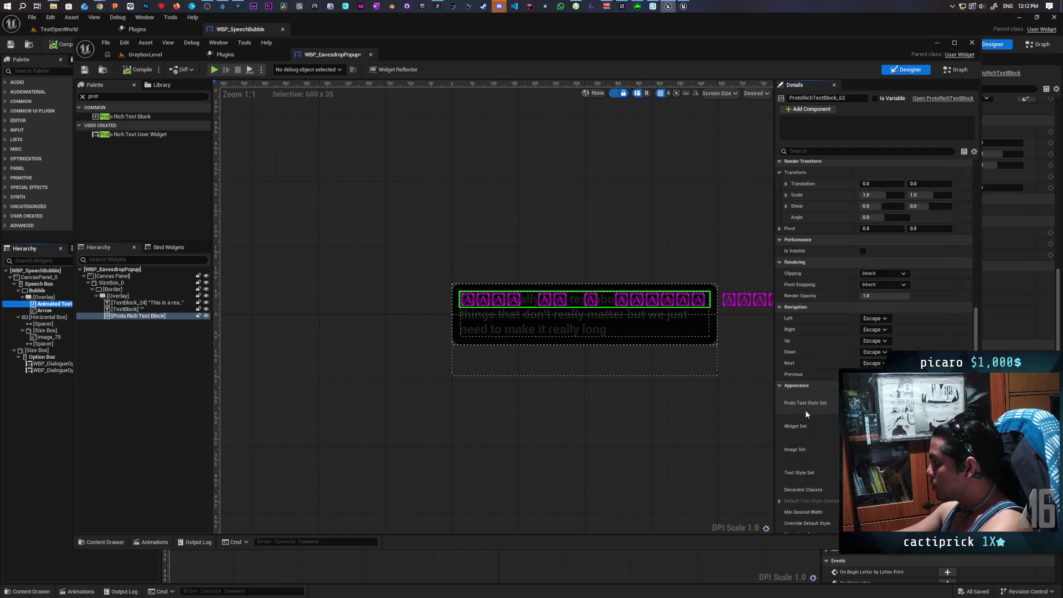
- Set the Proto Text Style Set to DT_RichTextGhost, compile, and frame the text on the canvas
left_click(885, 403)
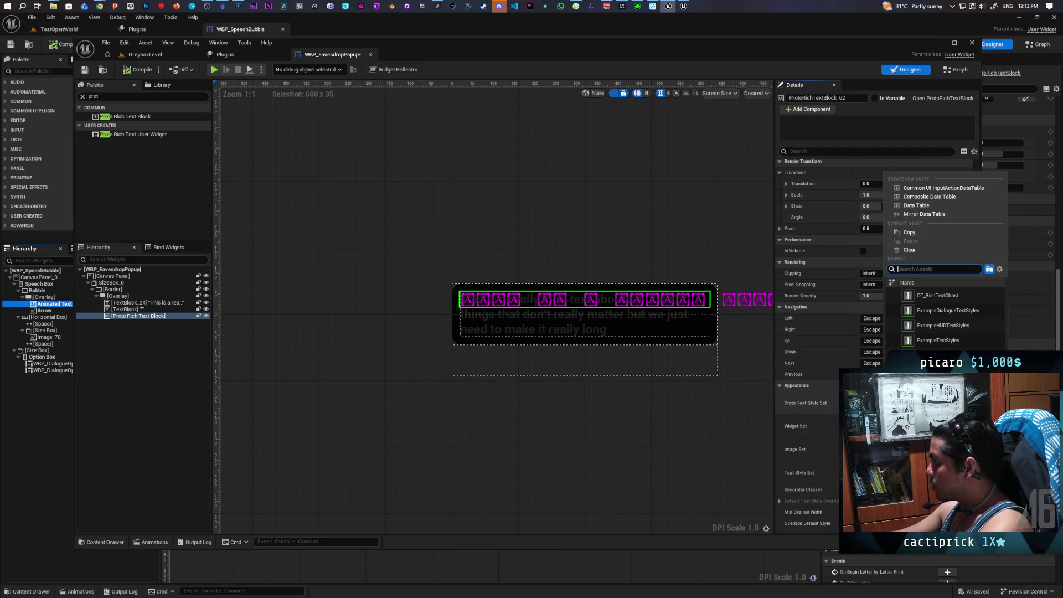
left_click(974, 297)
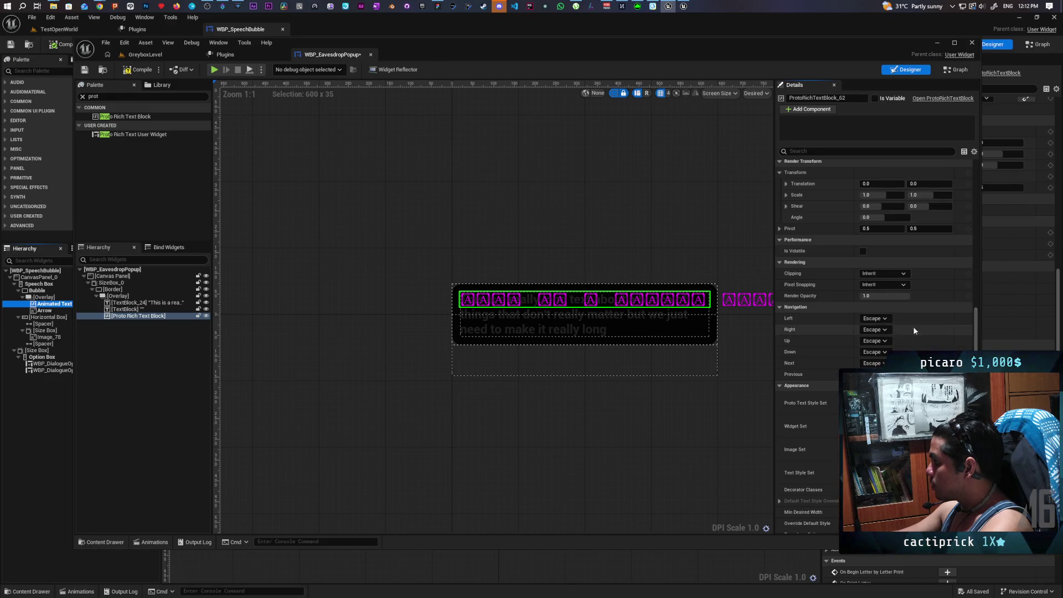
left_click(122, 70)
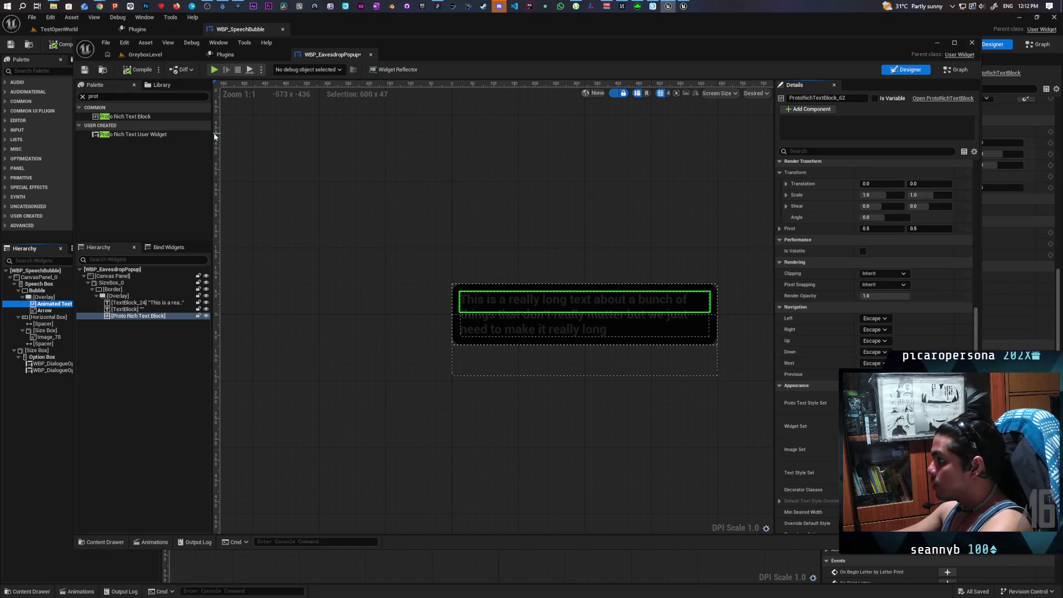
scroll(606, 260, "down", 2)
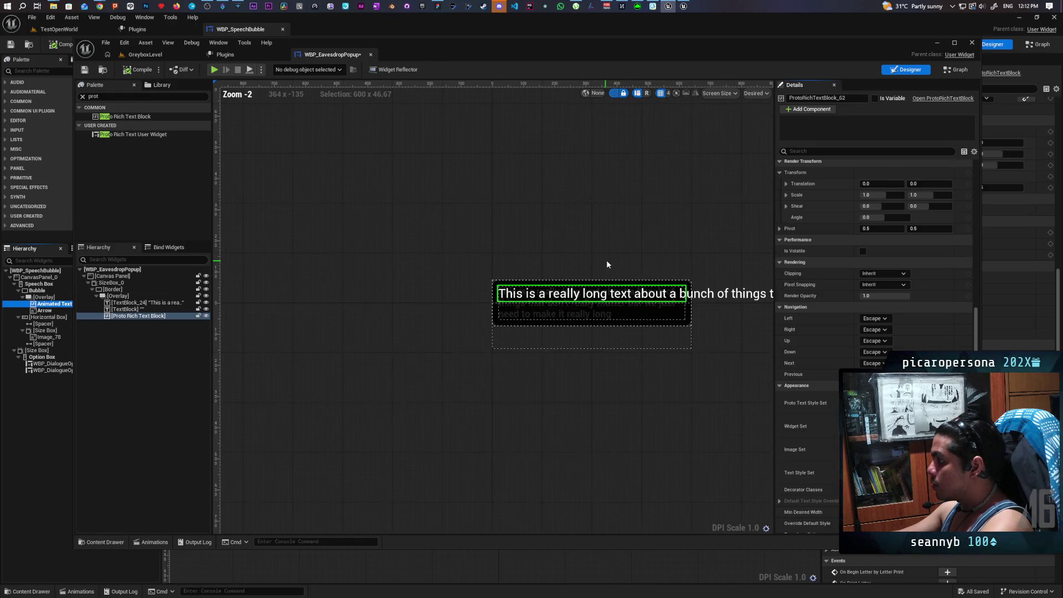
mouse_move(533, 261)
left_mouse_down()
mouse_move(375, 268)
mouse_move(406, 247)
left_mouse_up()
scroll(461, 254, "down", 2)
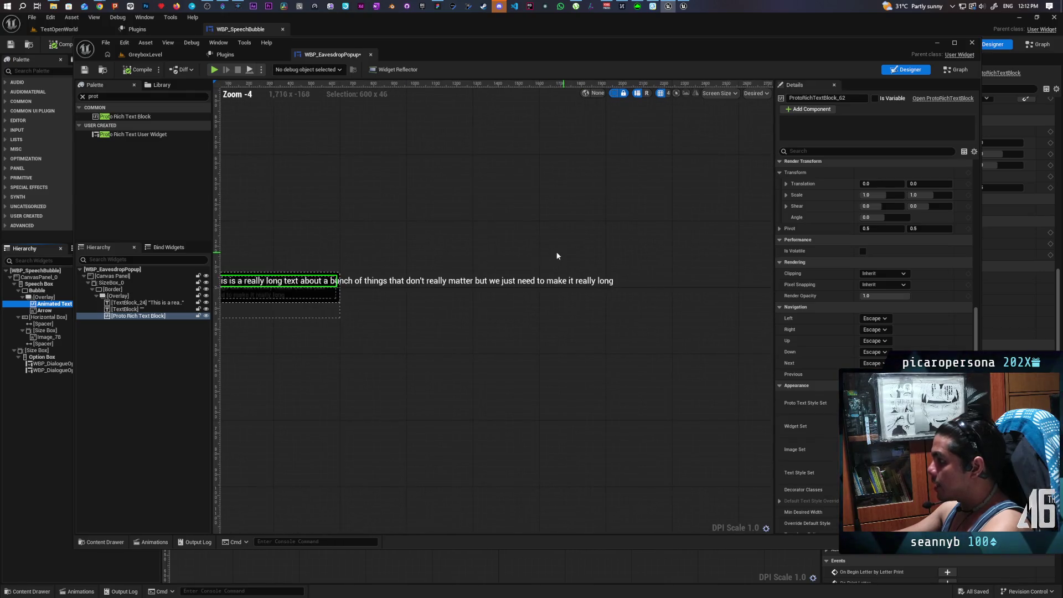
left_click_drag(596, 255, 603, 254)
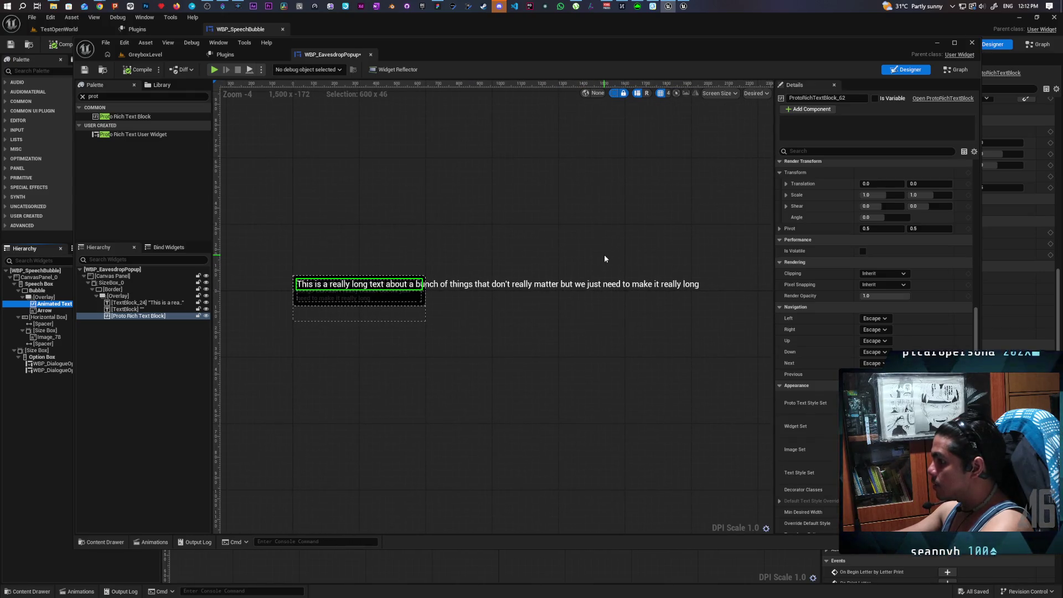
scroll(832, 410, "up", 5)
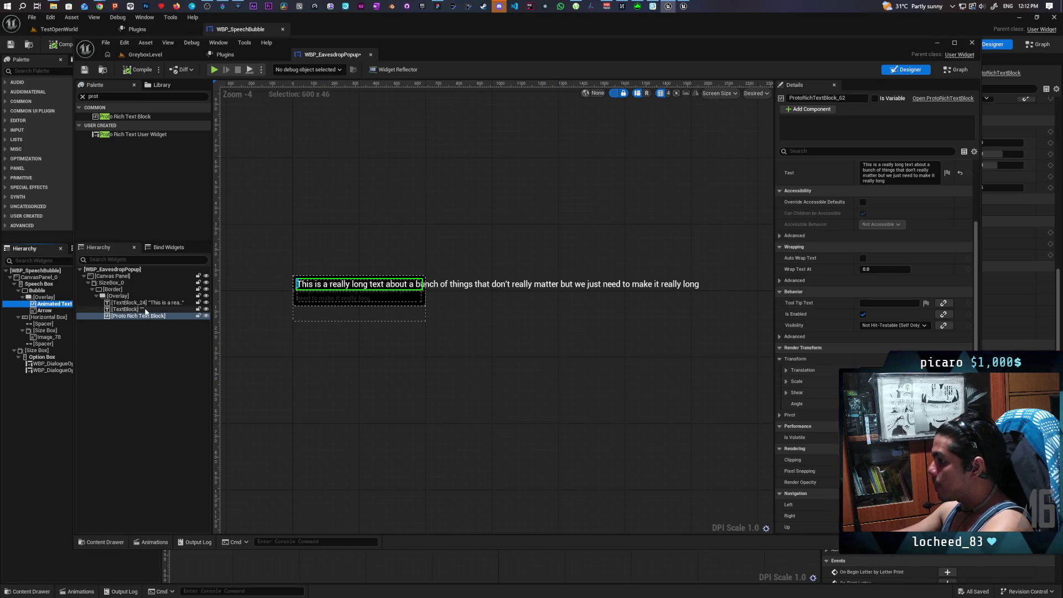
left_click(145, 303)
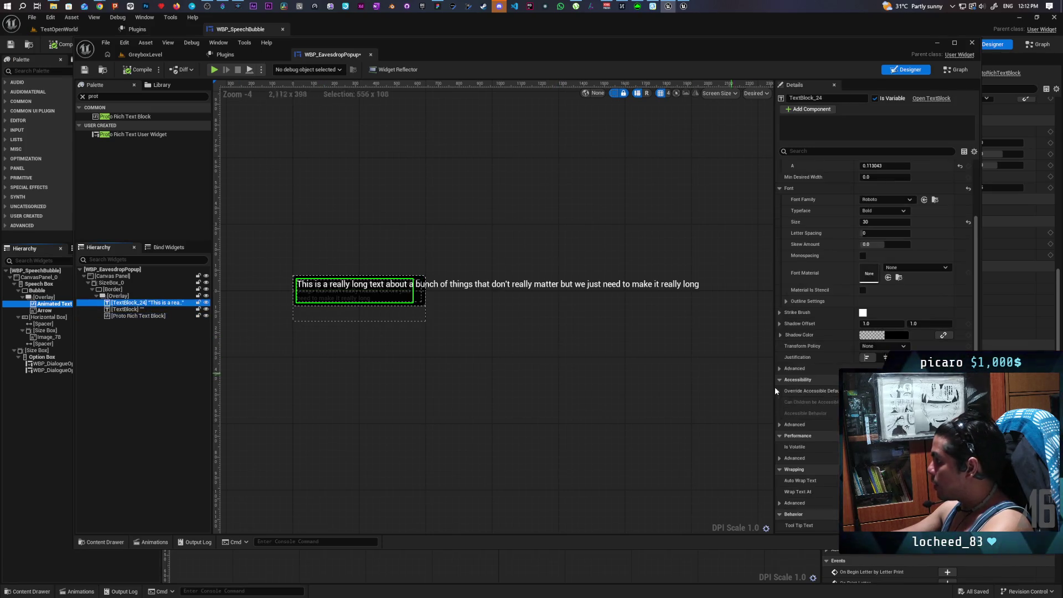
scroll(814, 321, "down", 5)
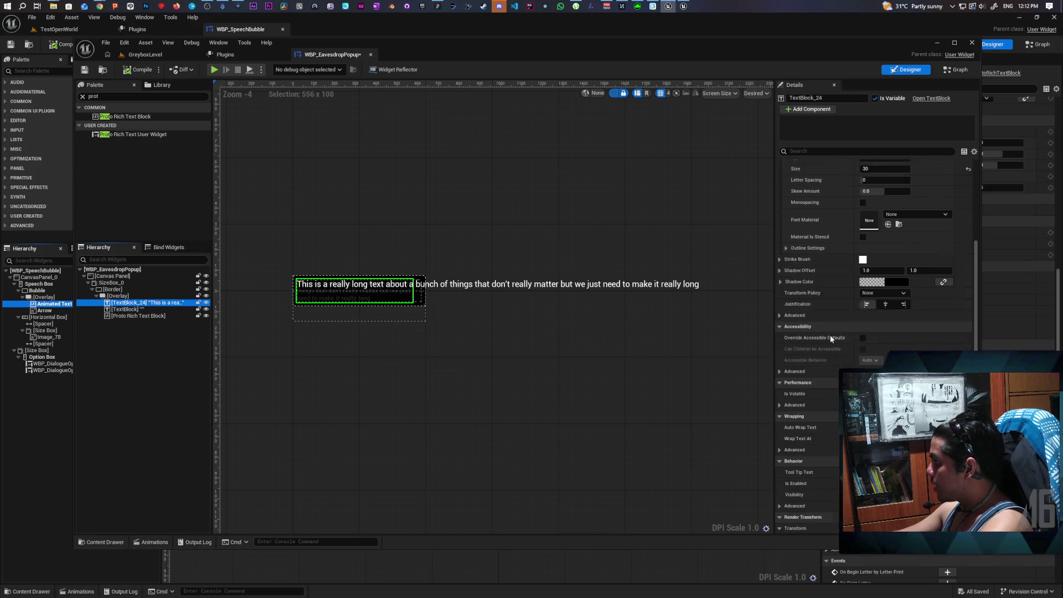
left_click(138, 316)
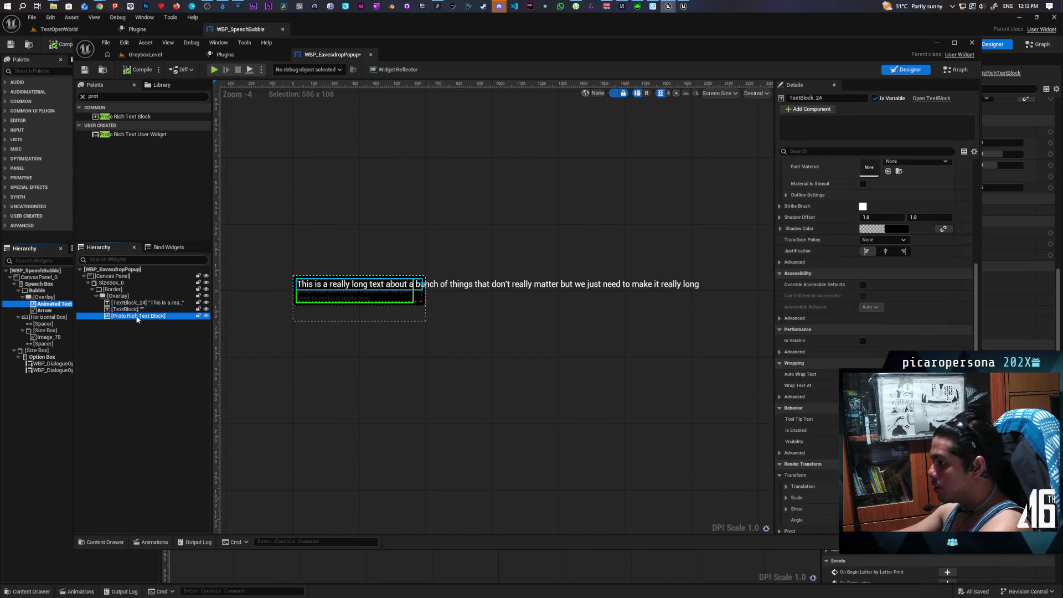
scroll(803, 210, "down", 2)
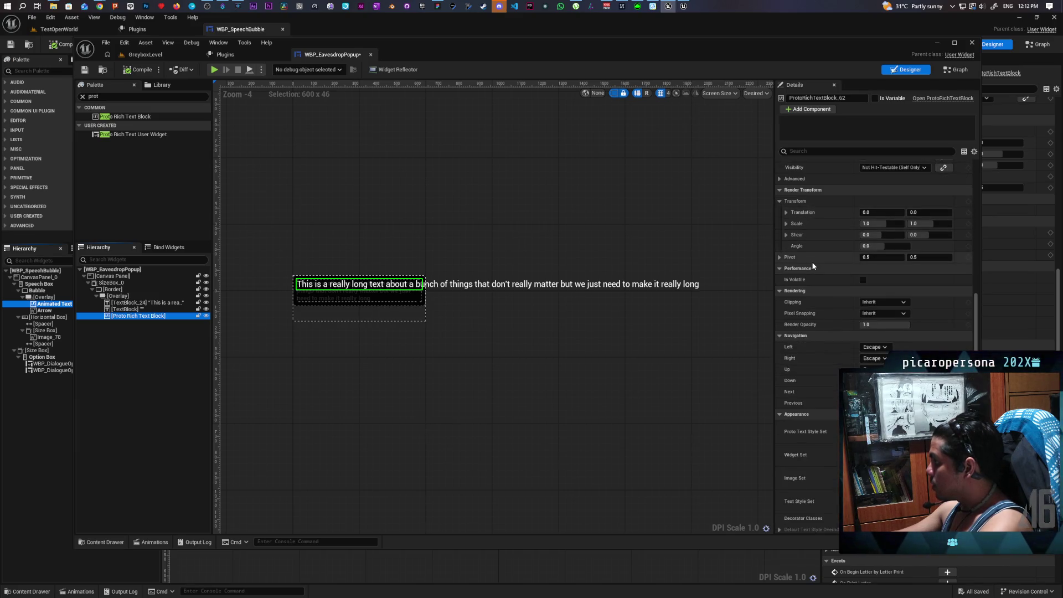
scroll(813, 267, "down", 3)
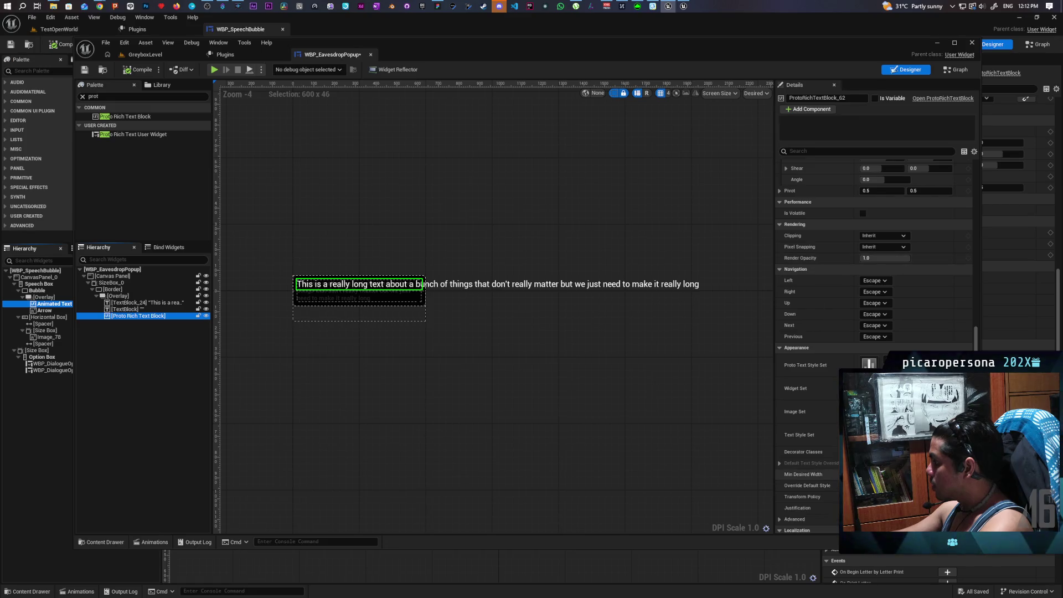
scroll(830, 503, "down", 3)
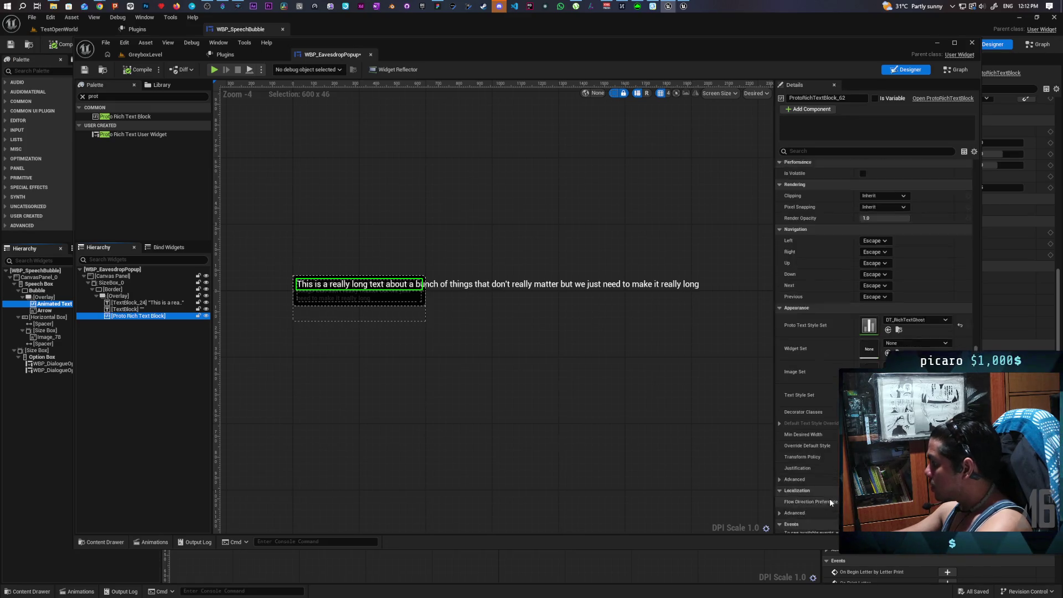
left_click(811, 152)
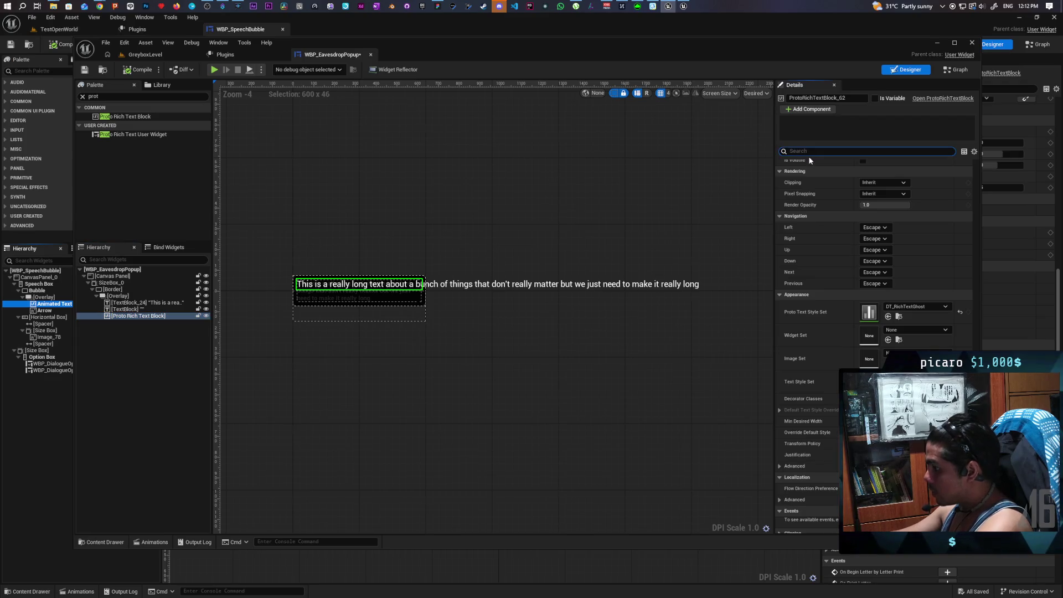
- Filter Details for 'wra', set Wrap Text At to 600, then clear the filter
type("wra")
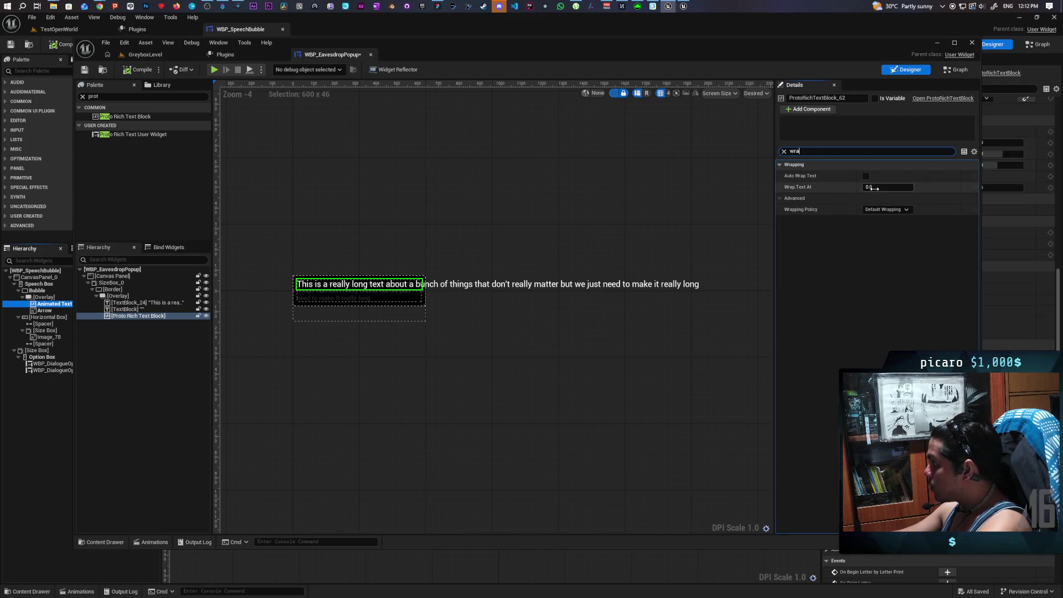
key("Return")
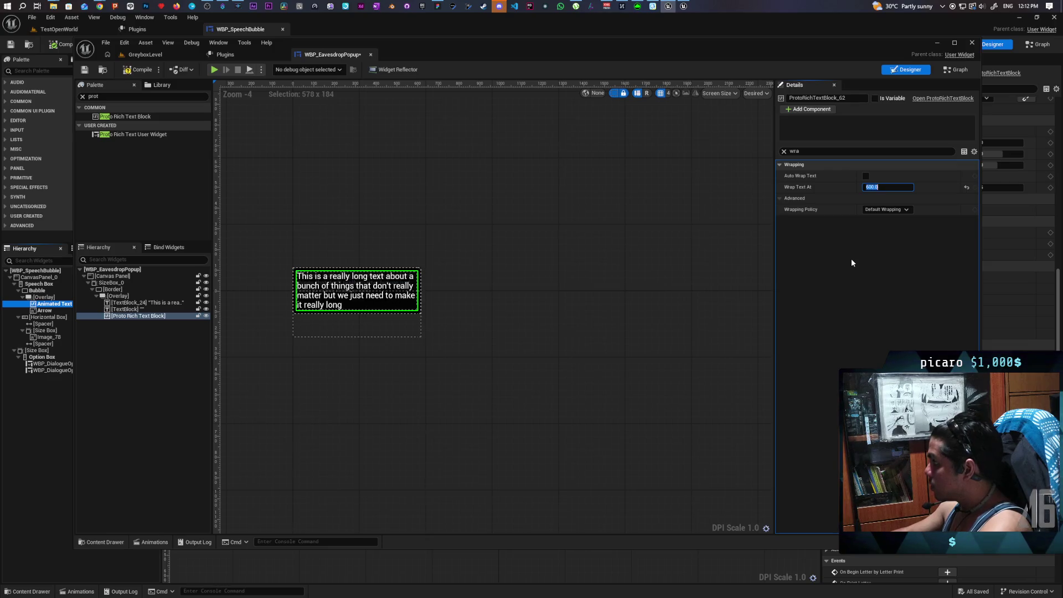
scroll(346, 303, "up", 6)
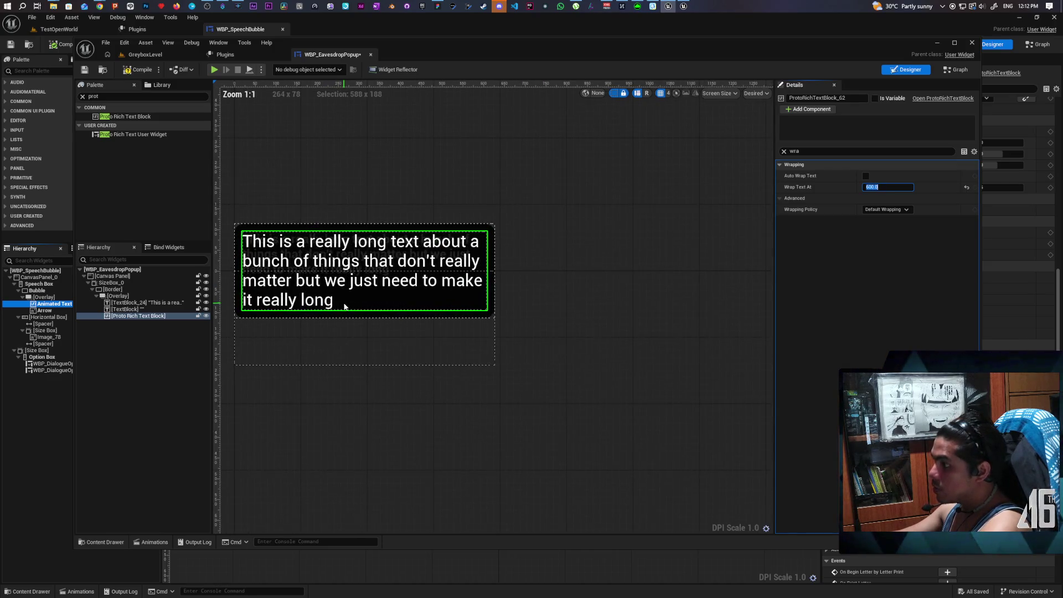
mouse_move(345, 306)
left_mouse_down()
mouse_move(389, 304)
mouse_move(423, 330)
left_mouse_up()
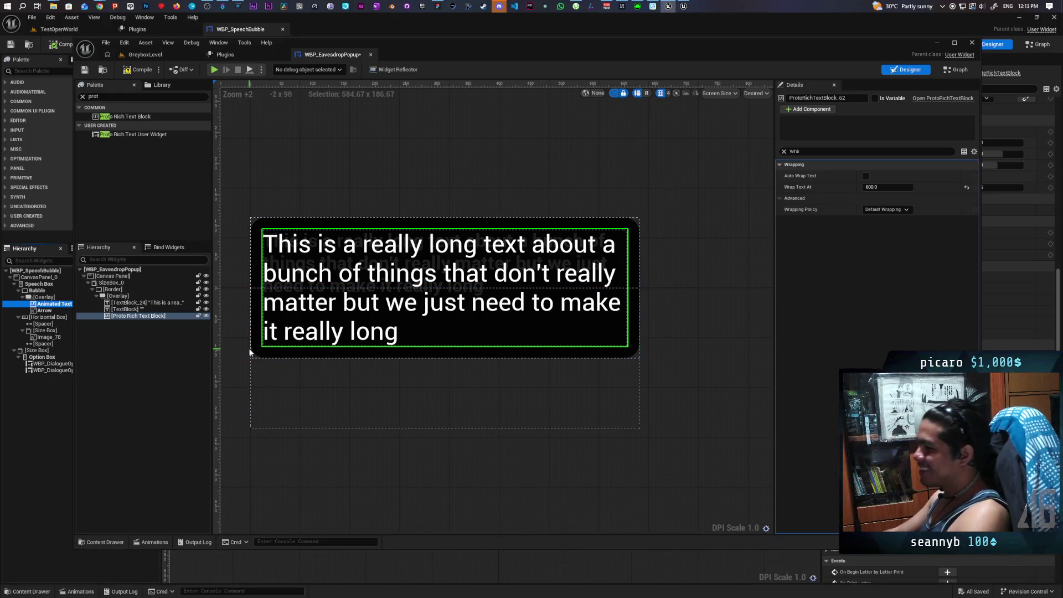
left_click(784, 151)
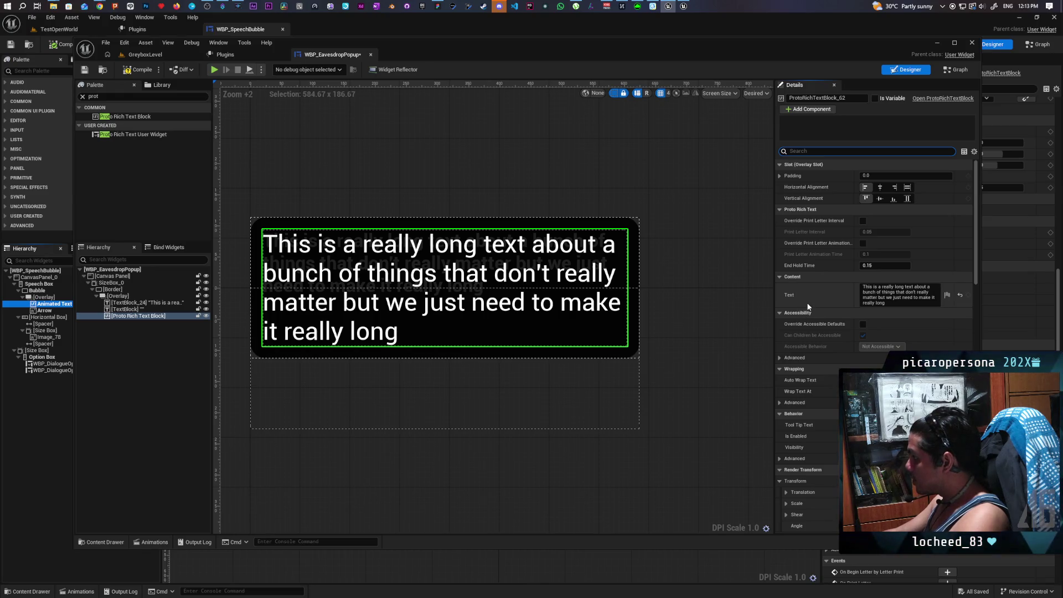
scroll(807, 306, "down", 3)
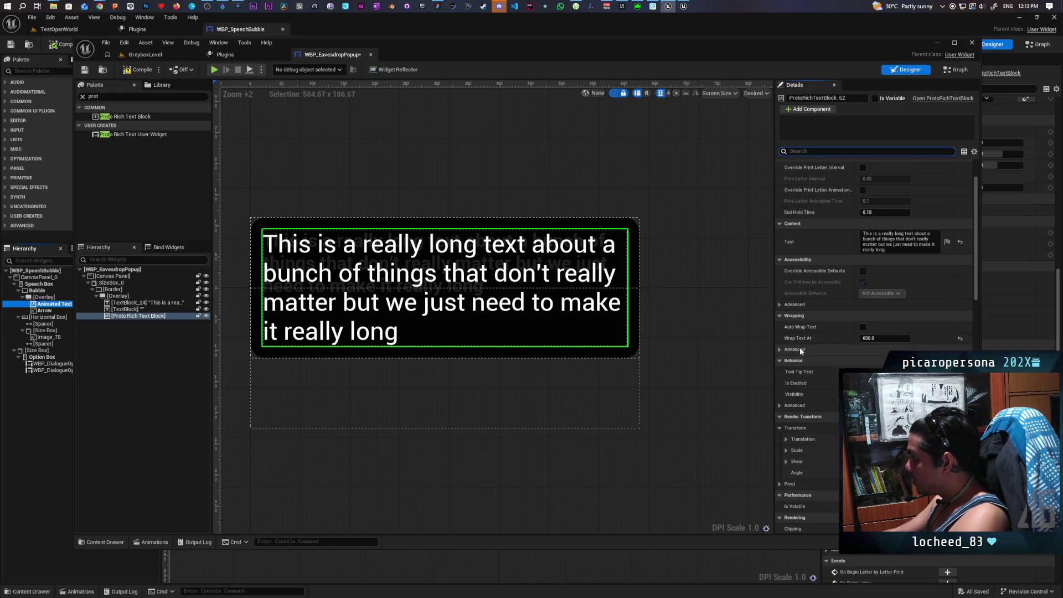
scroll(819, 294, "up", 3)
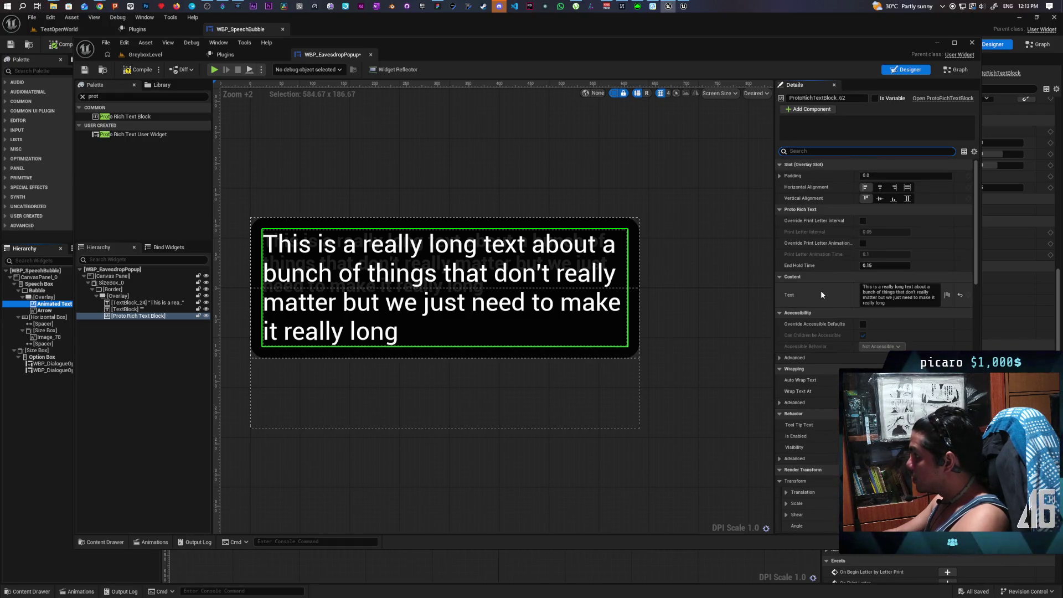
scroll(820, 293, "down", 4)
scroll(821, 295, "down", 15)
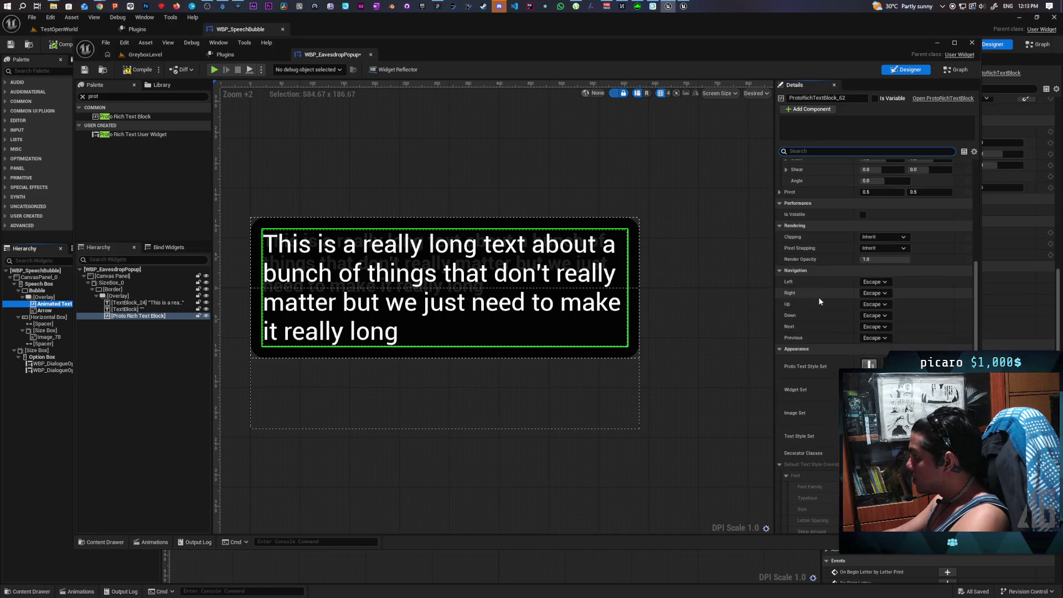
scroll(818, 297, "down", 3)
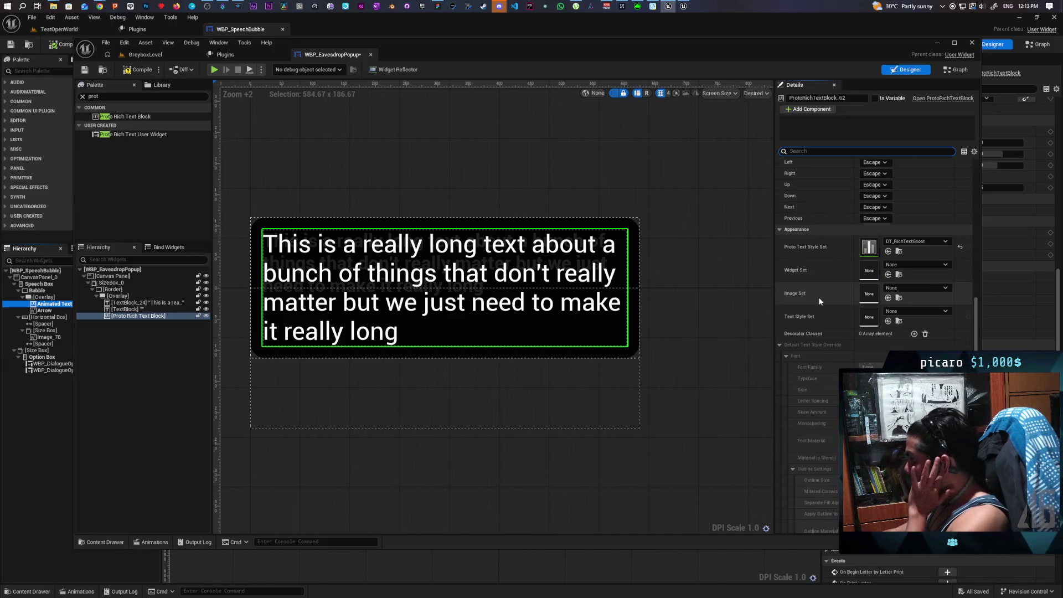
scroll(818, 299, "down", 10)
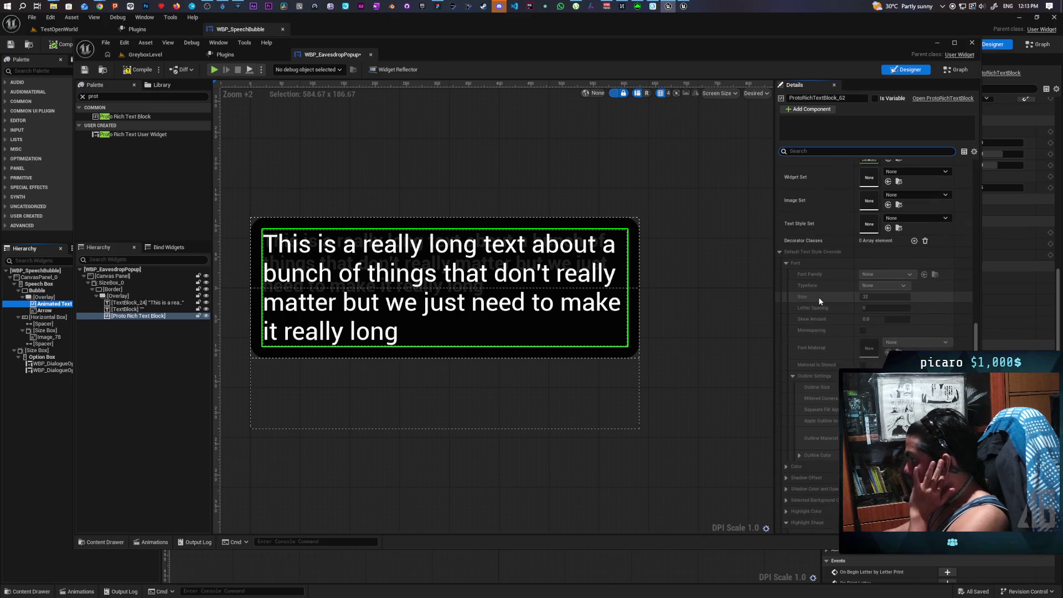
scroll(818, 304, "down", 11)
type("size")
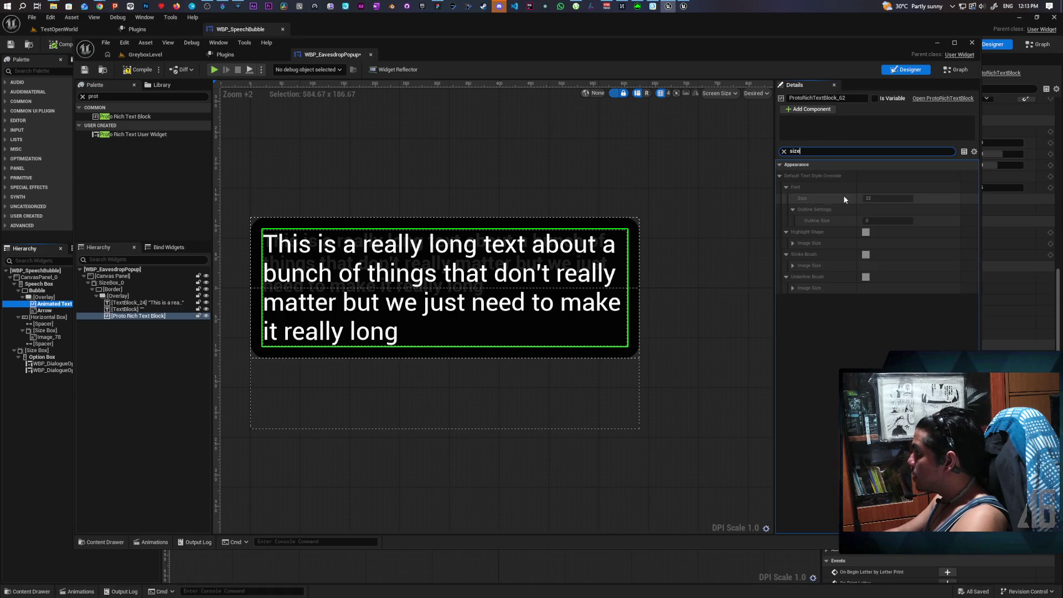
key("BackSpace")
key("BackSpace")
key("BackSpace")
key("BackSpace")
scroll(823, 380, "down", 8)
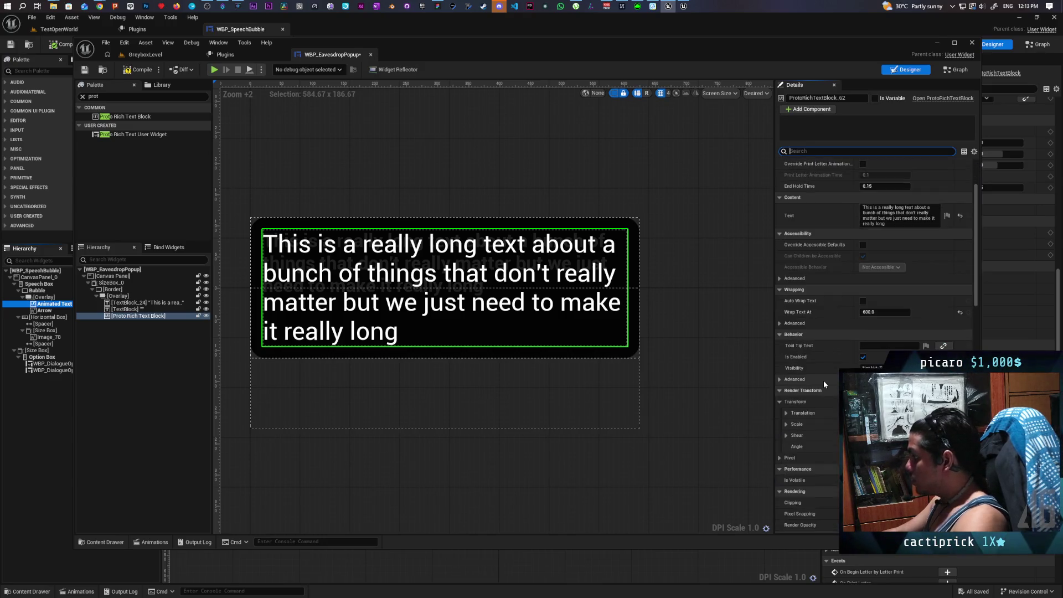
scroll(823, 381, "up", 3)
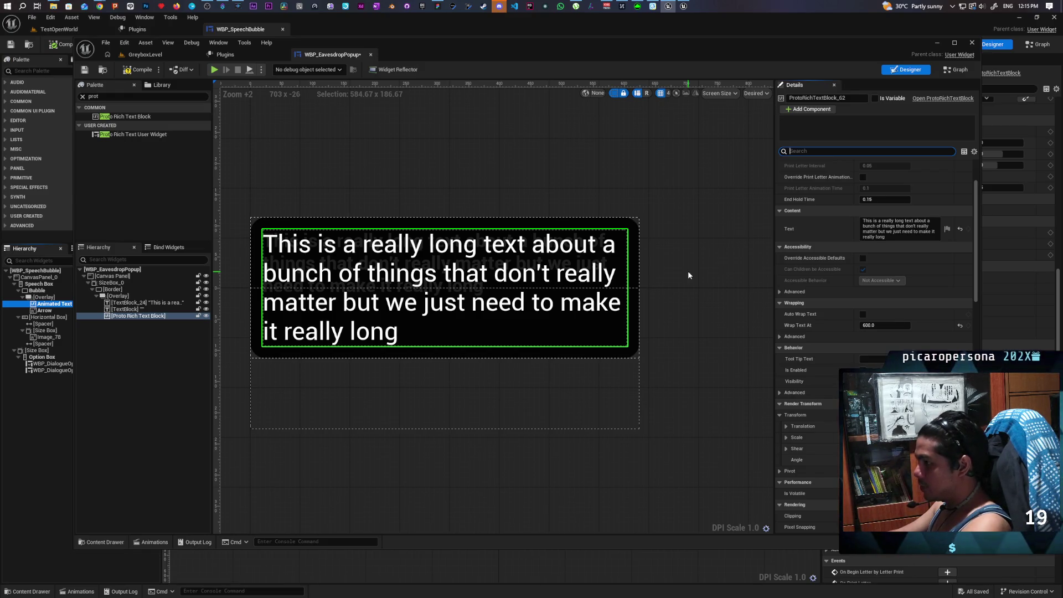
- Move the WBP_EavesdropPopup editor window aside and minimize it to reveal WBP_SpeechBubble
scroll(828, 310, "down", 3)
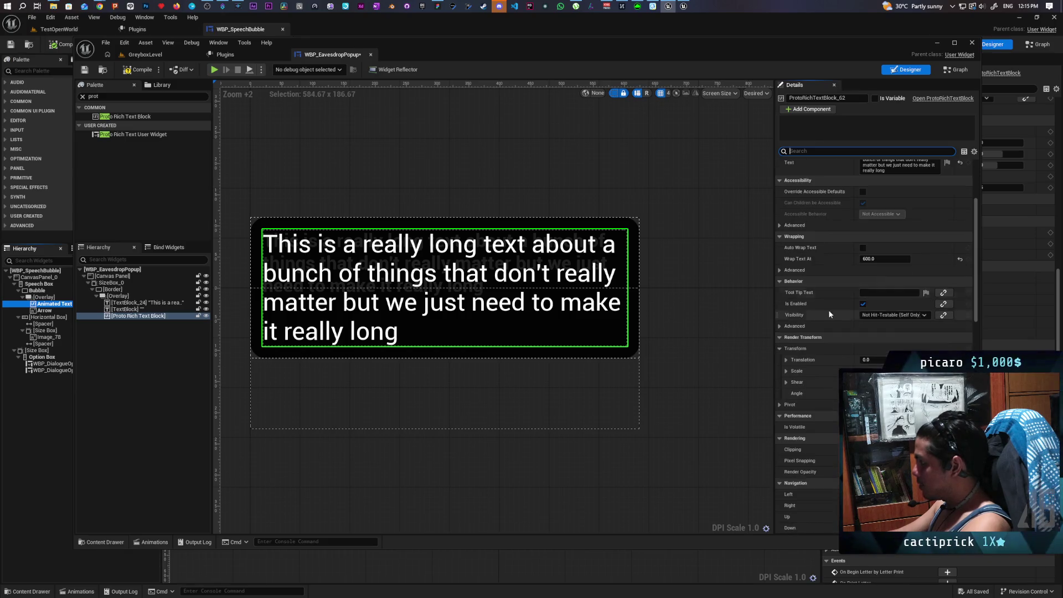
scroll(826, 321, "down", 4)
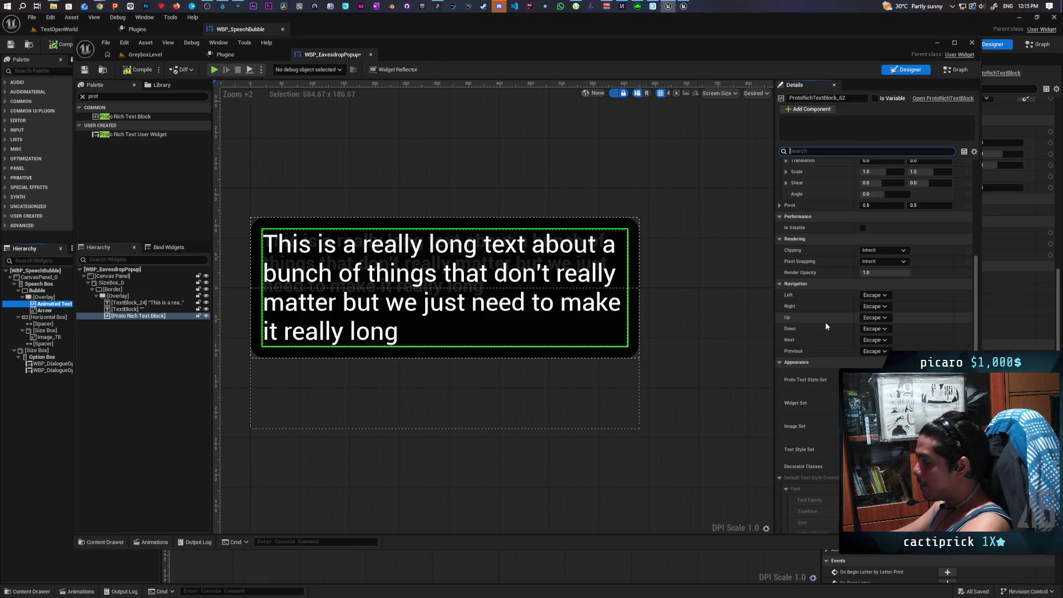
scroll(825, 325, "up", 1)
scroll(825, 325, "up", 5)
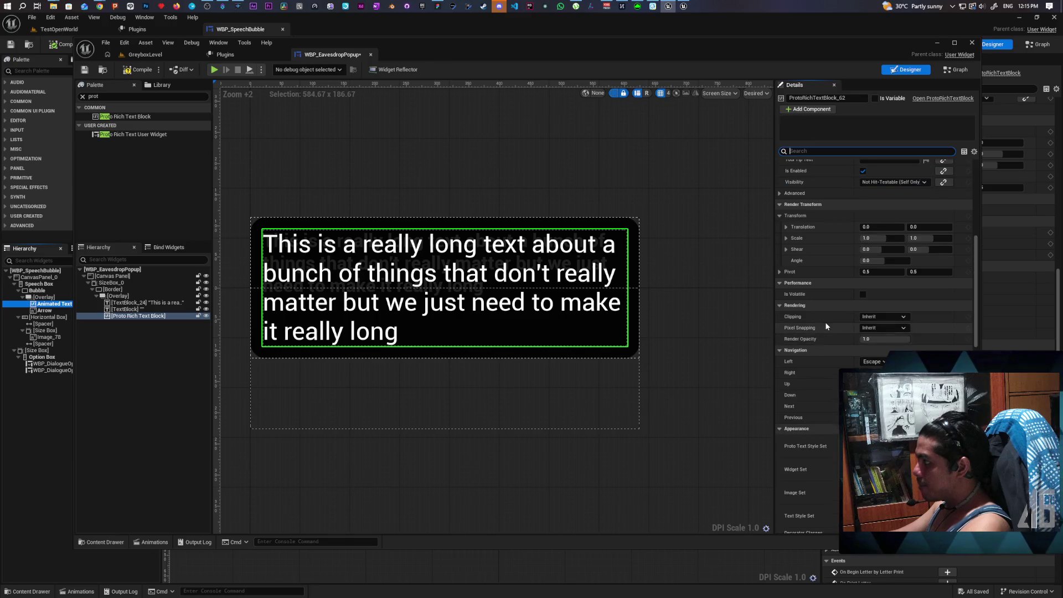
scroll(825, 325, "up", 3)
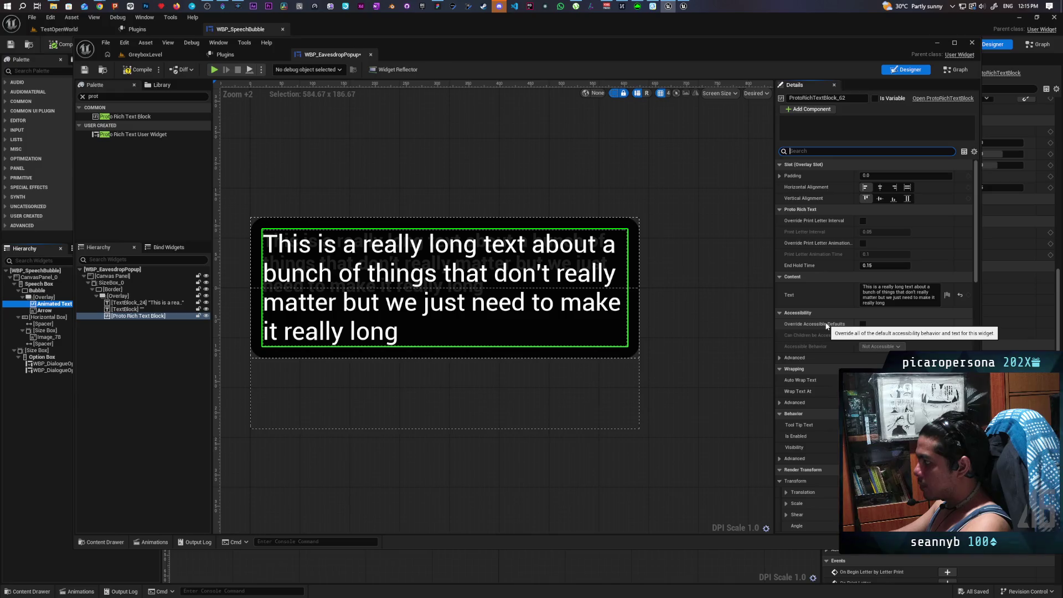
mouse_move(848, 51)
left_mouse_down()
mouse_move(684, 222)
mouse_move(706, 75)
mouse_move(759, 65)
mouse_move(778, 72)
left_mouse_up()
left_click(868, 67)
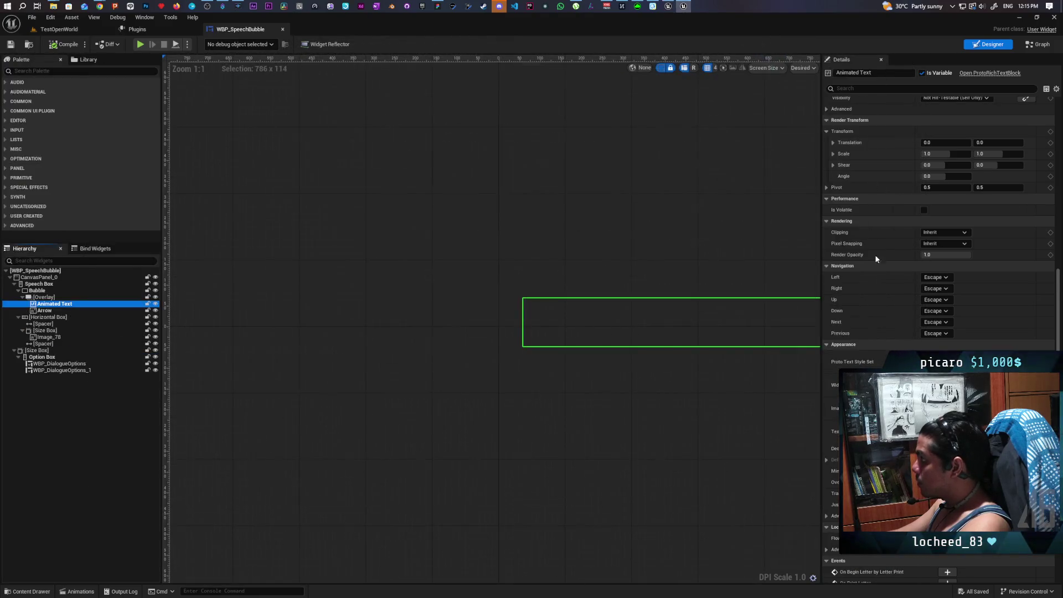
- Wrap the popup's Text property in <text>…</> markup, then compile and save WBP_EavesdropPopup
scroll(880, 330, "up", 3)
scroll(871, 332, "up", 5)
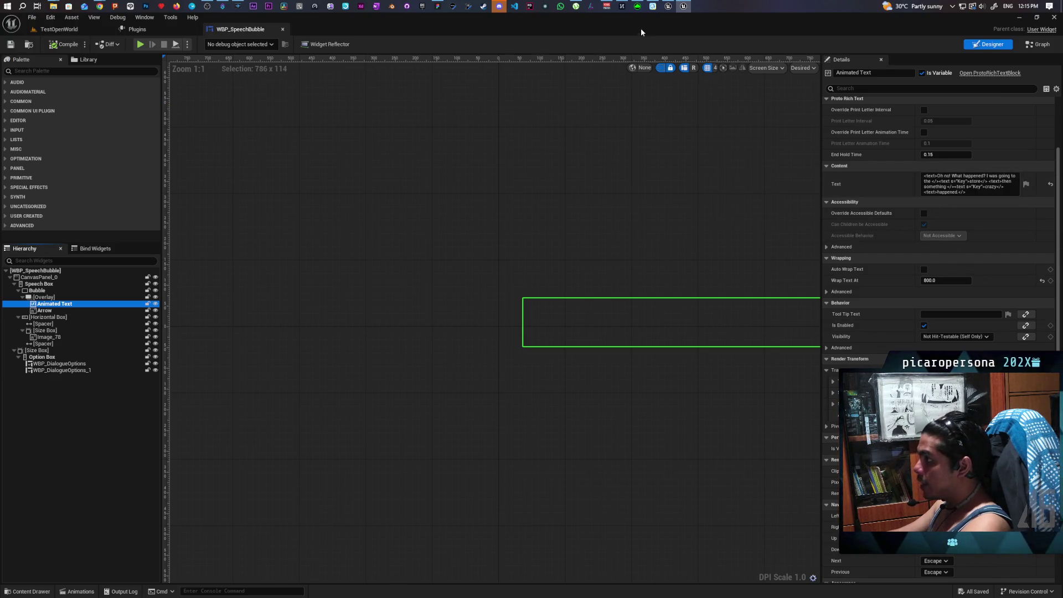
left_click(668, 6)
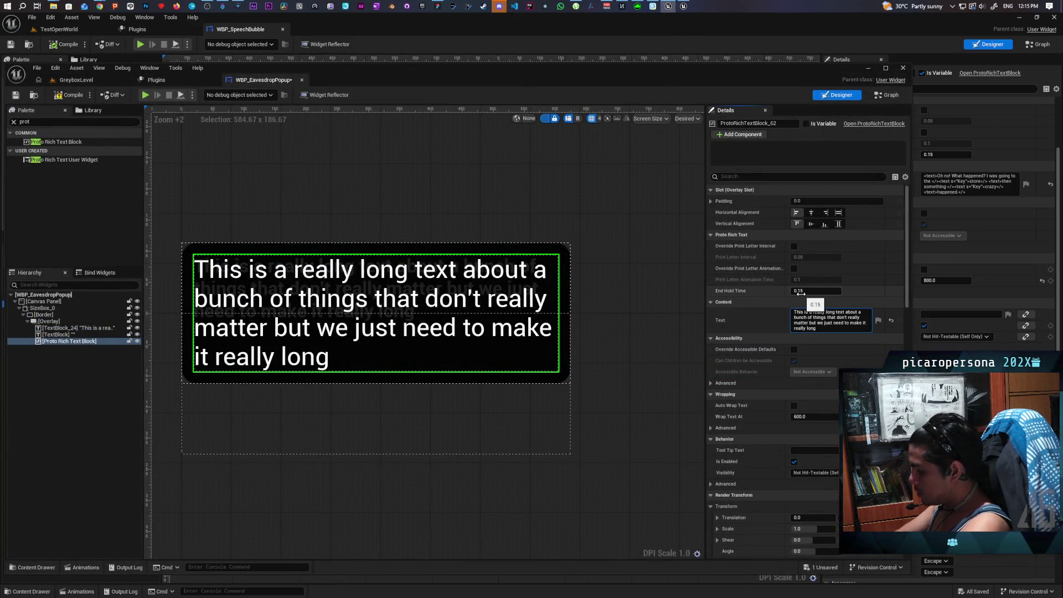
type("<>")
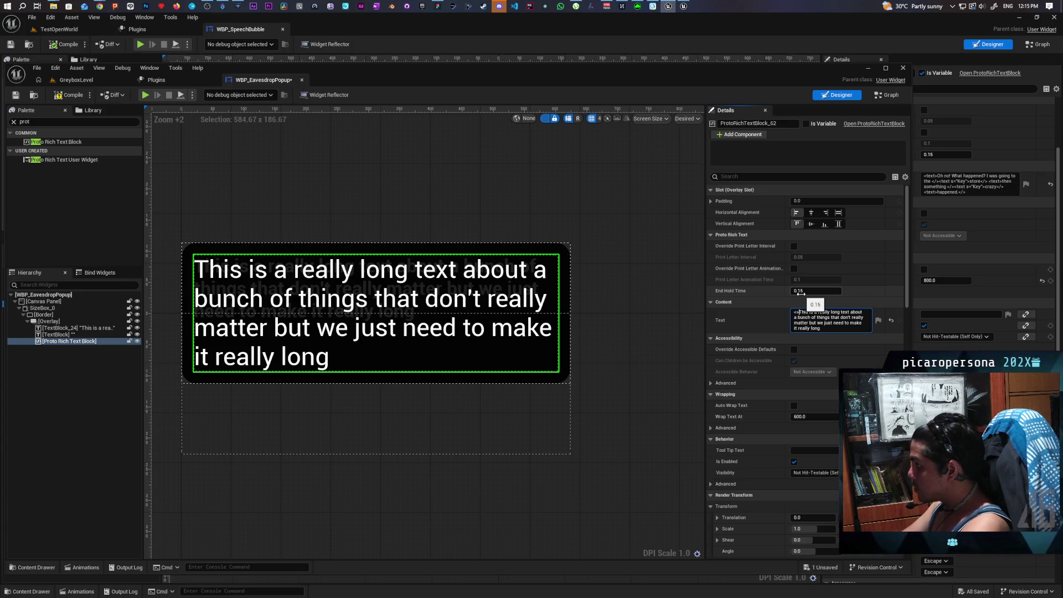
type("text")
left_click(845, 328)
type("/>")
key("Return")
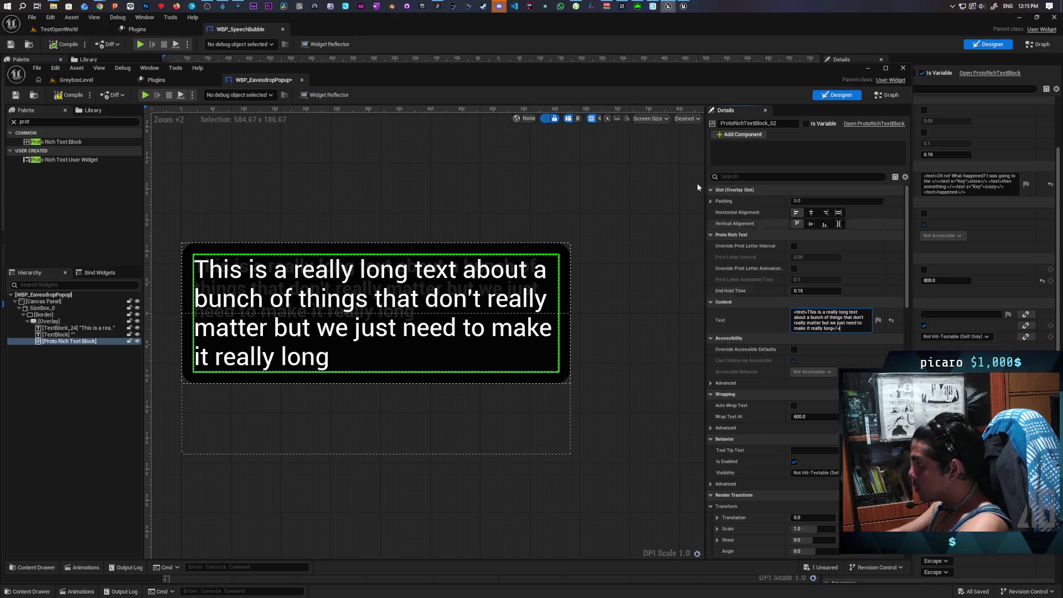
left_click(72, 100)
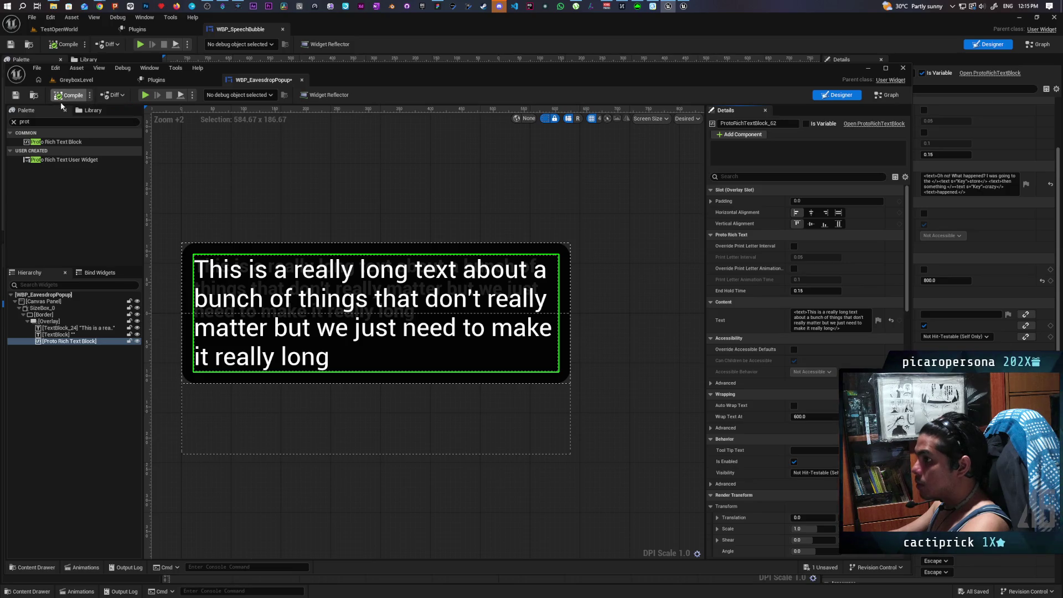
left_click(16, 95)
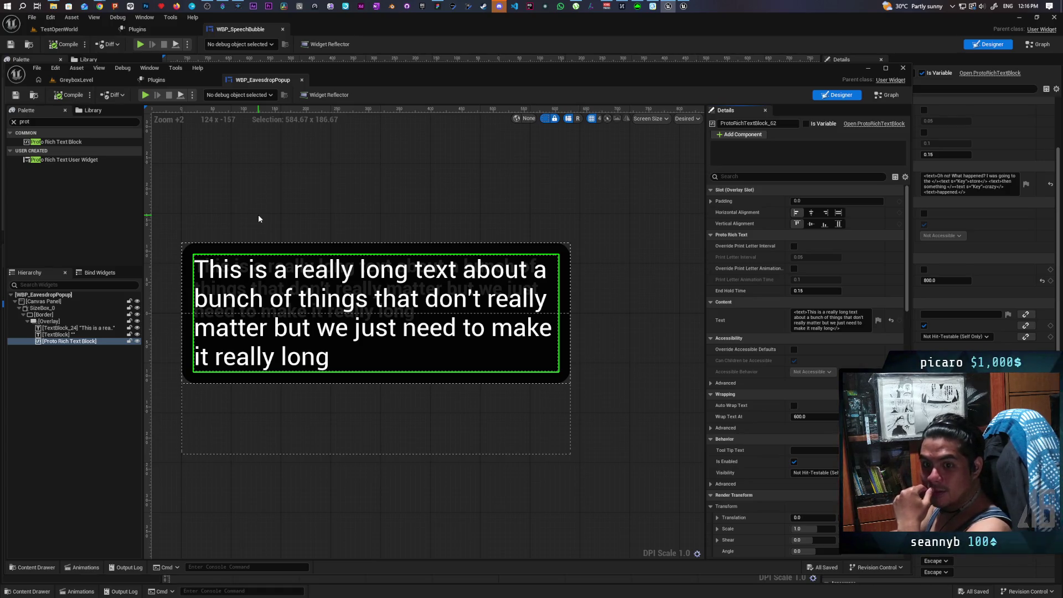
- Open DT_RichTextGhost, change the Default row's font size, save the table and recompile the widget
scroll(767, 402, "down", 5)
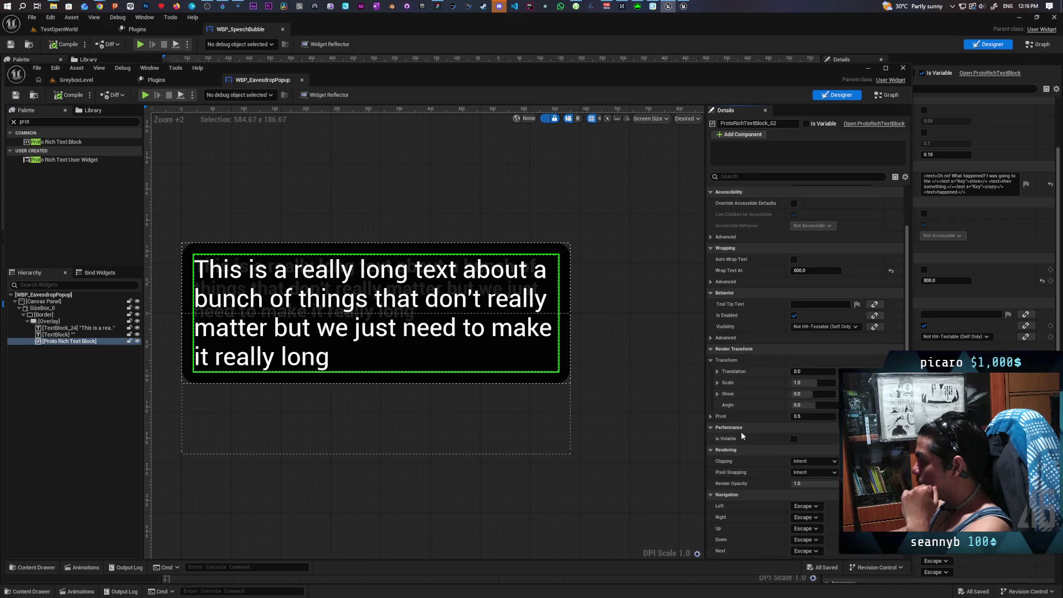
scroll(740, 449, "down", 5)
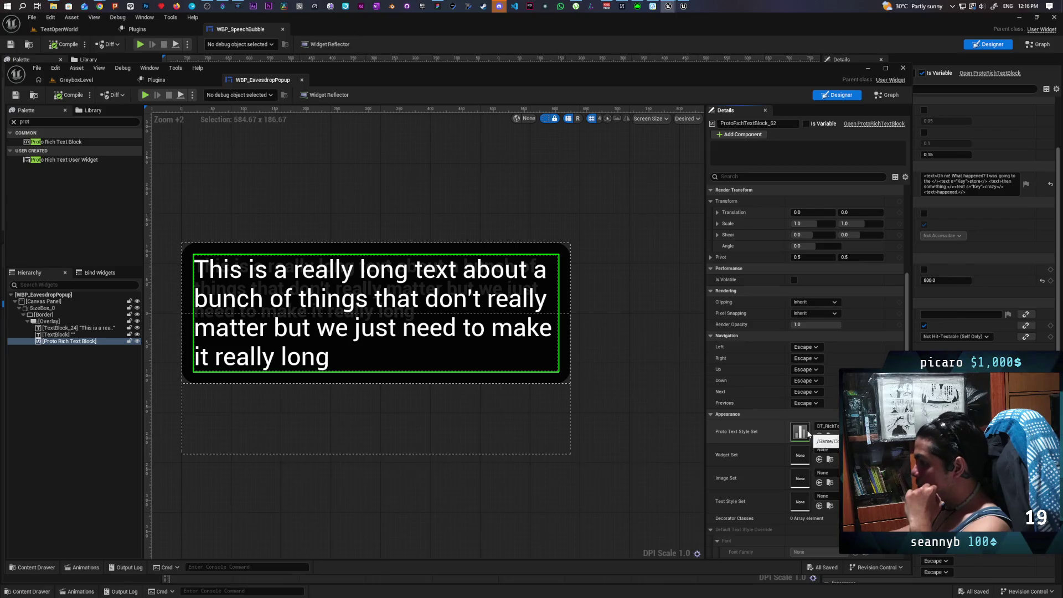
double_click(802, 432)
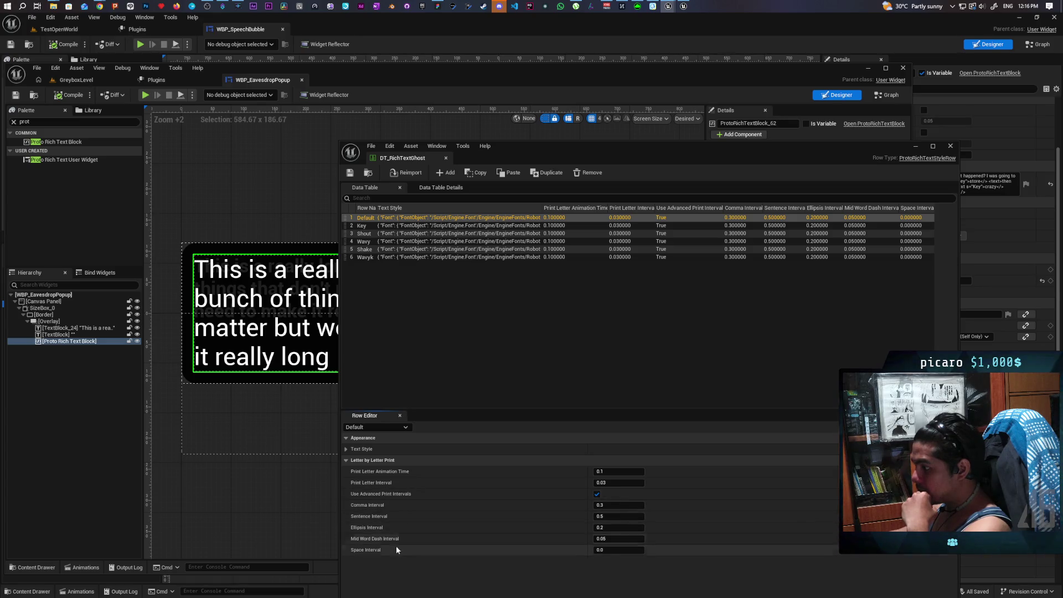
left_click(382, 224)
left_click(382, 219)
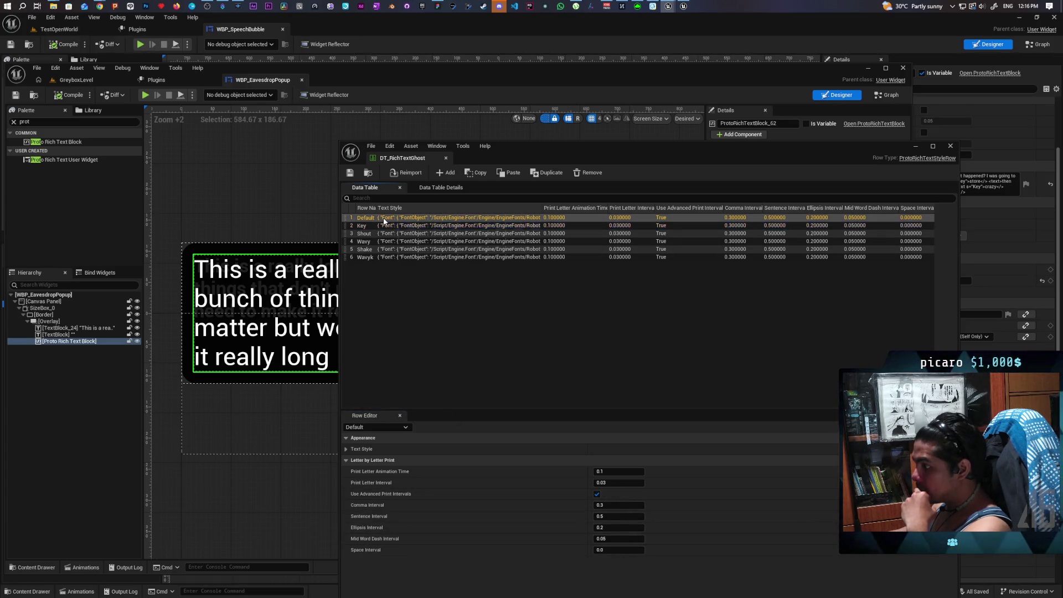
left_click(346, 449)
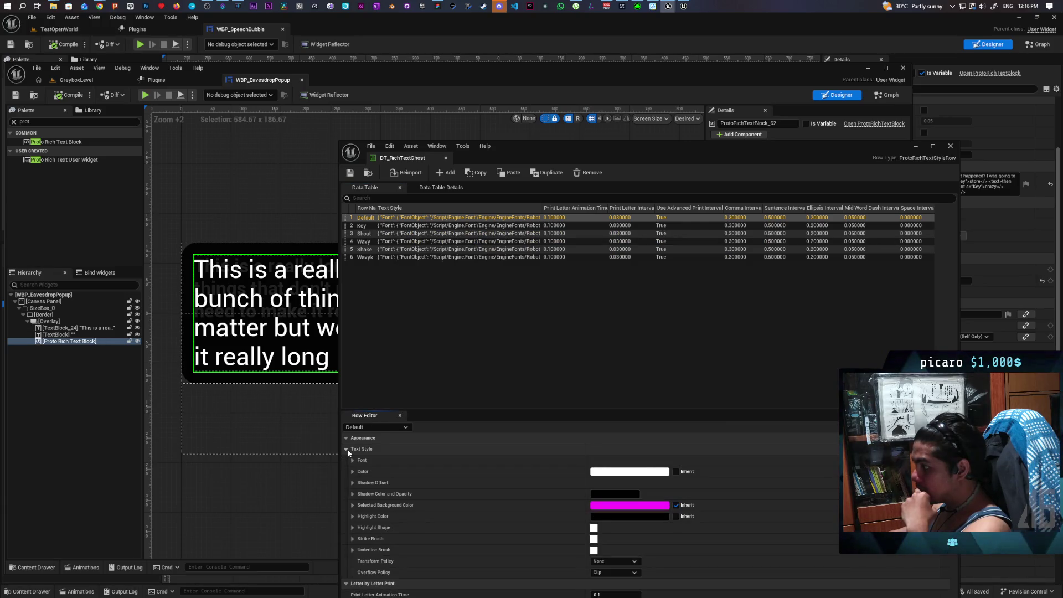
scroll(435, 465, "down", 1)
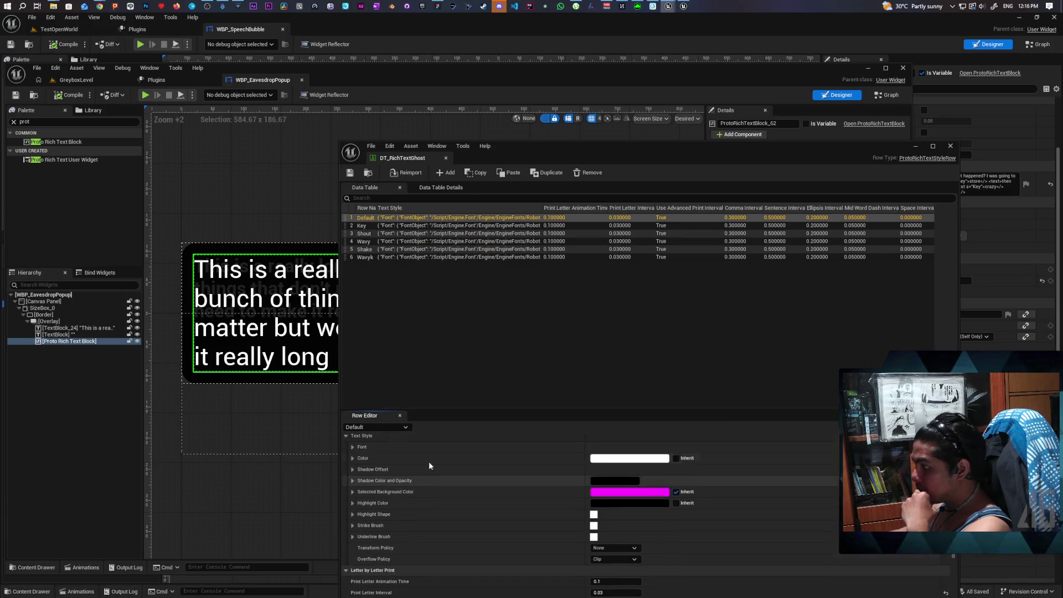
left_click(353, 447)
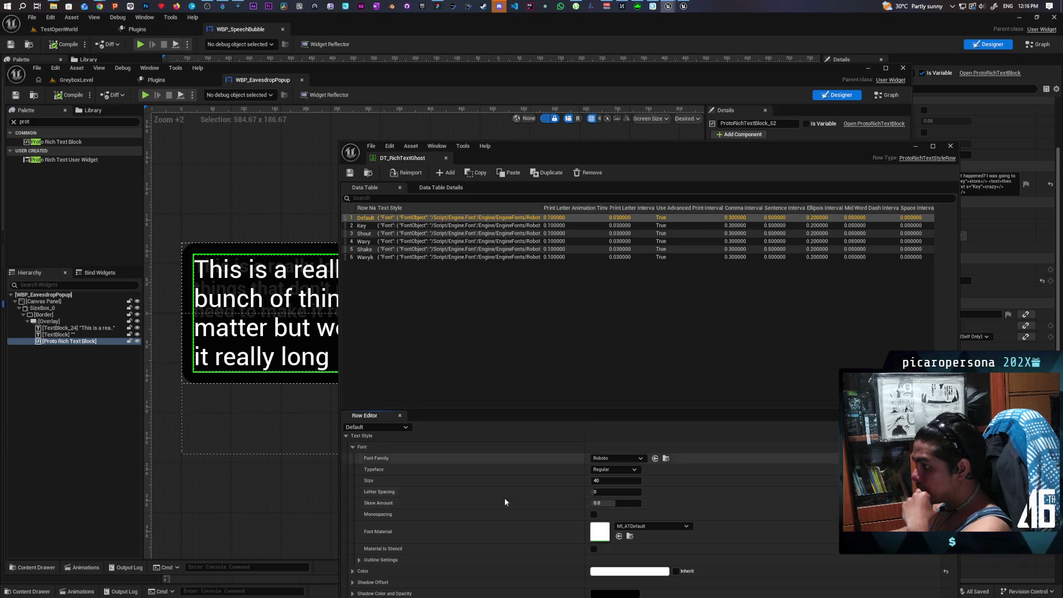
left_click(615, 480)
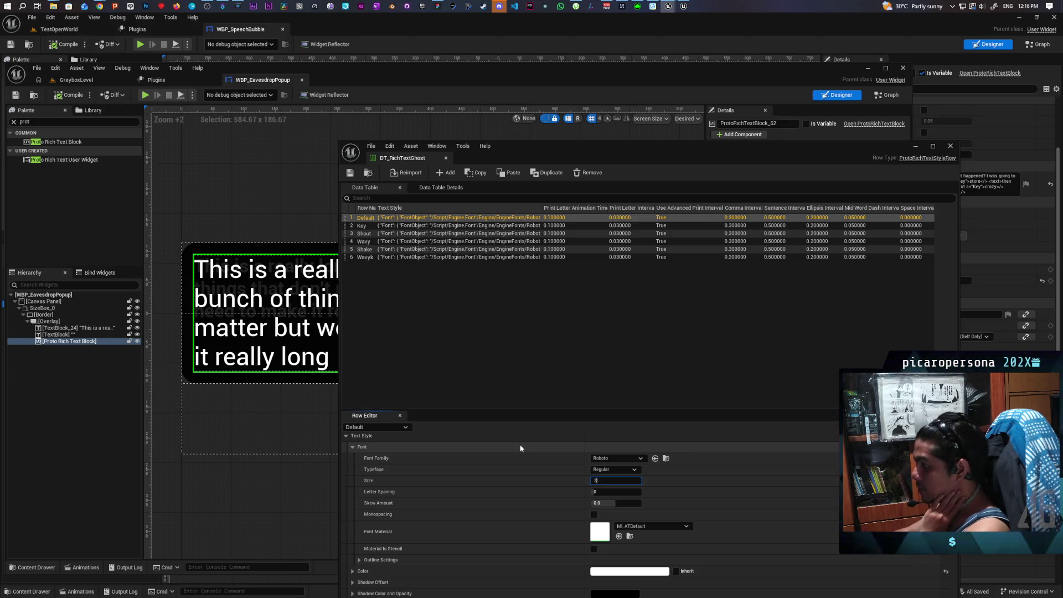
left_click(419, 268)
left_click(350, 172)
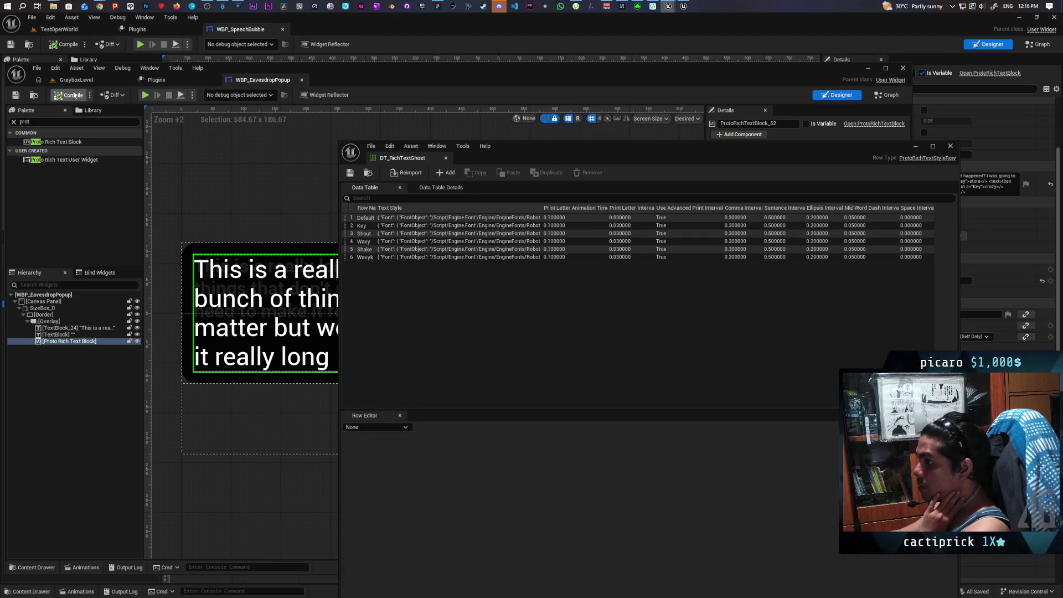
left_click(73, 95)
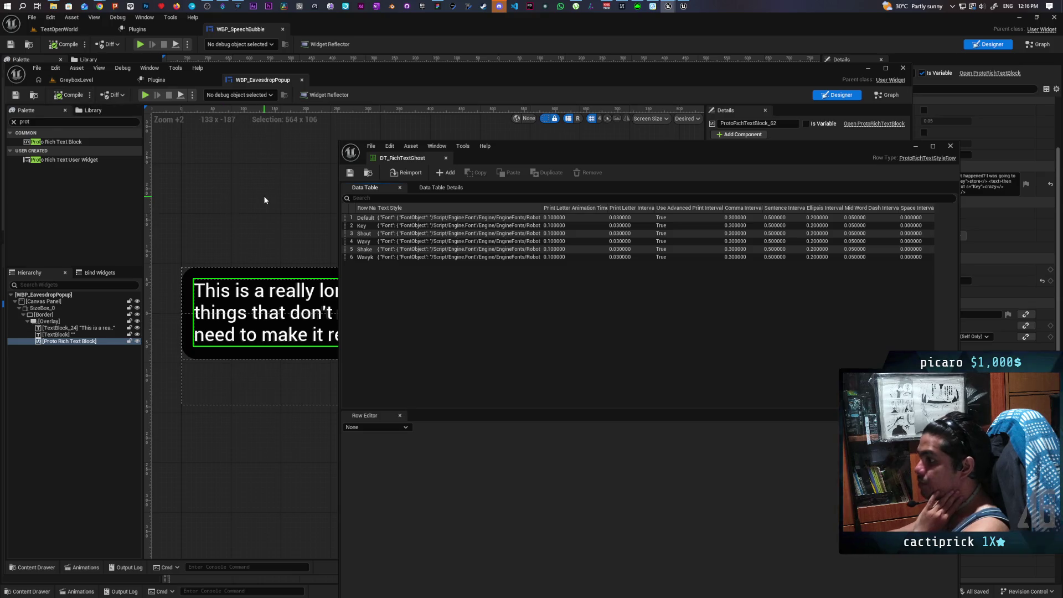
- Set the Key and Wavy style rows to font size 30
left_click(367, 226)
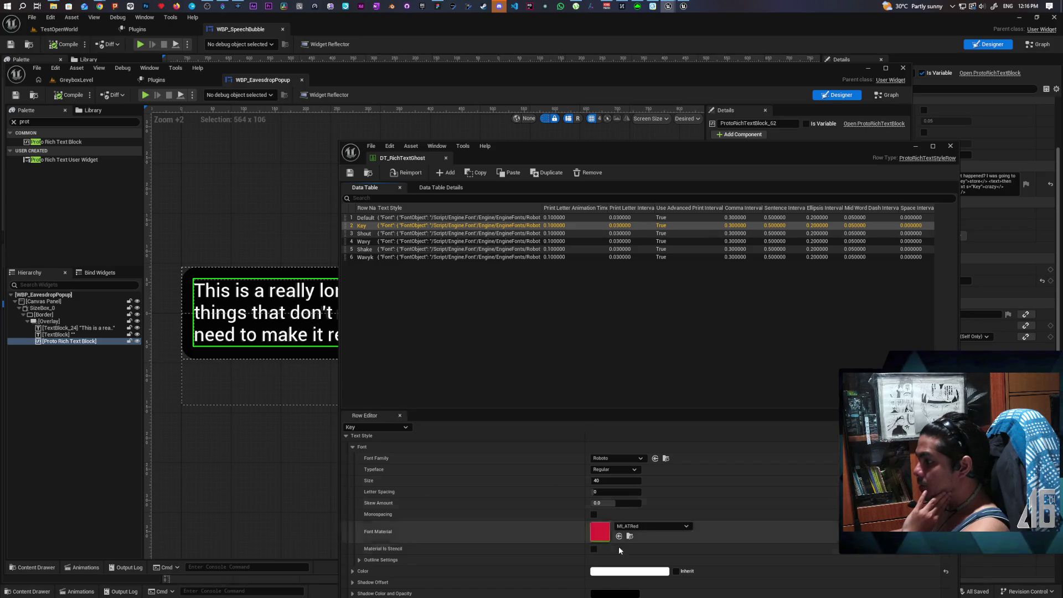
left_click(613, 481)
type("30")
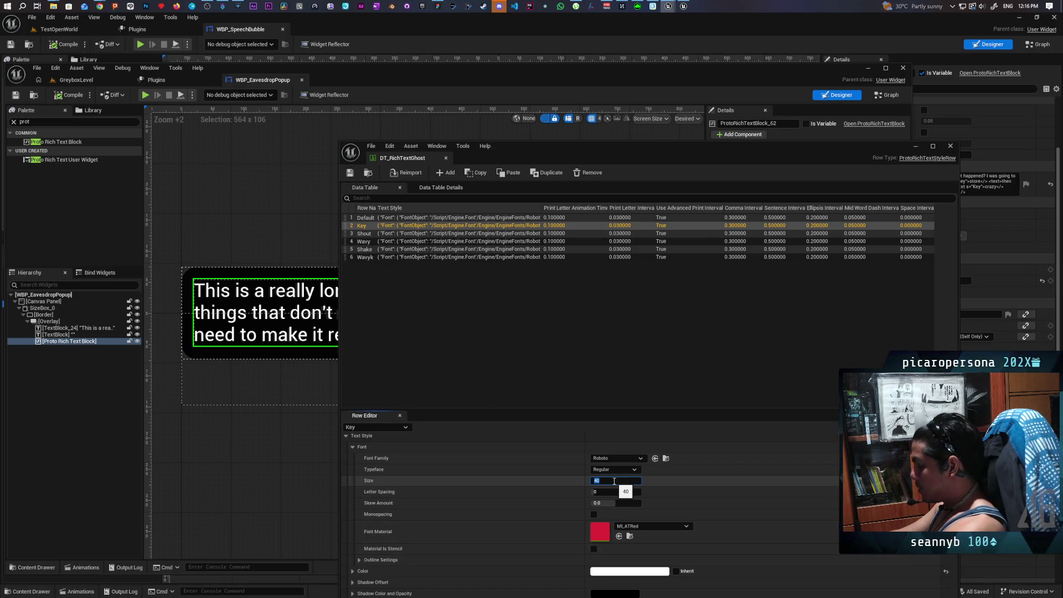
key("Return")
left_click(364, 233)
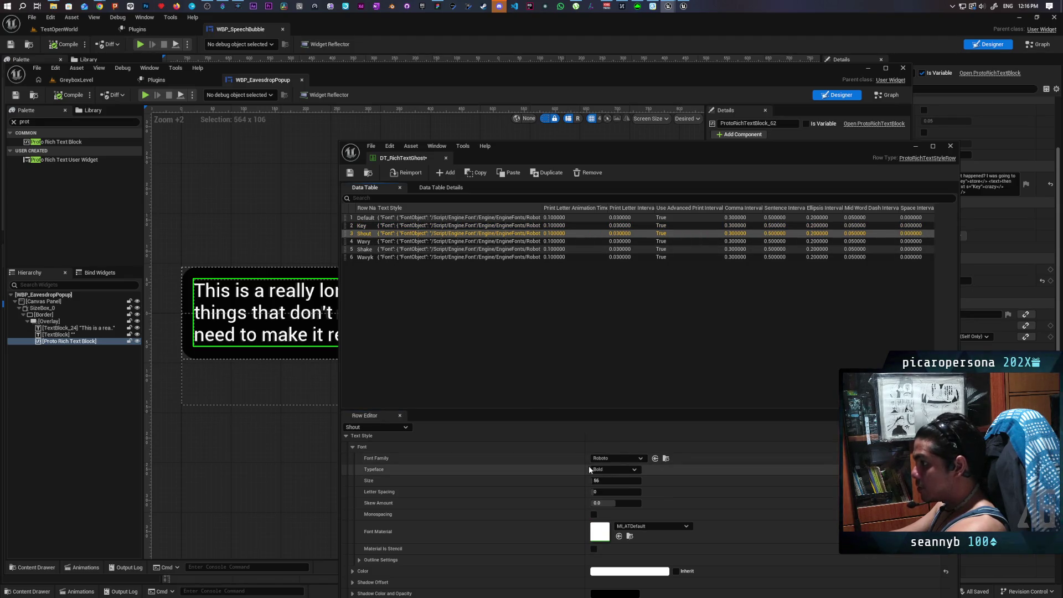
left_click(363, 241)
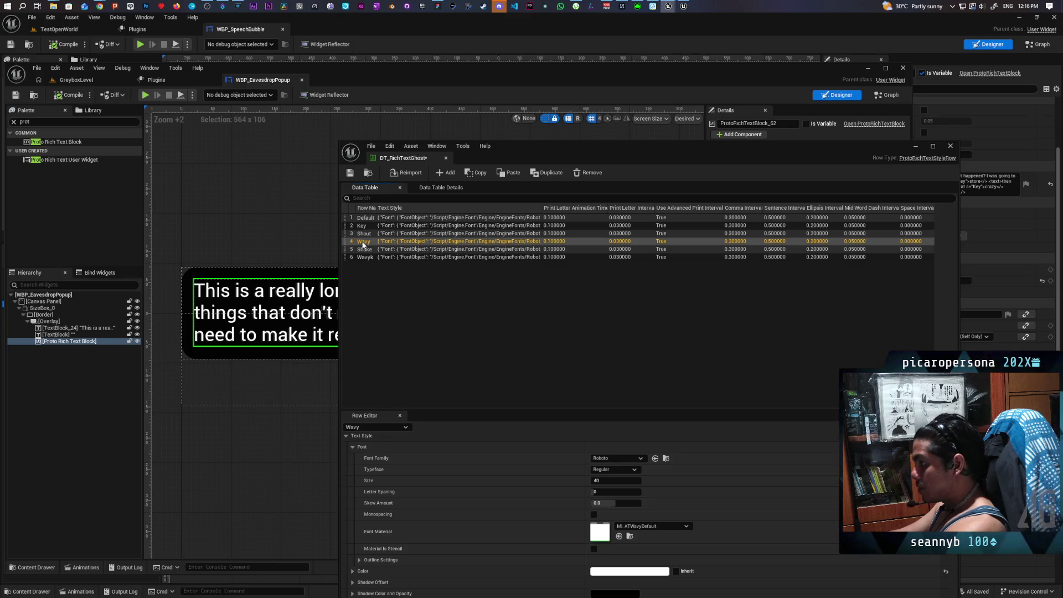
left_click(593, 480)
type("30")
key("Return")
- Set the Shake and Wavyk rows to font size 30, save the table and close it
left_click(364, 249)
left_click(601, 480)
type("30")
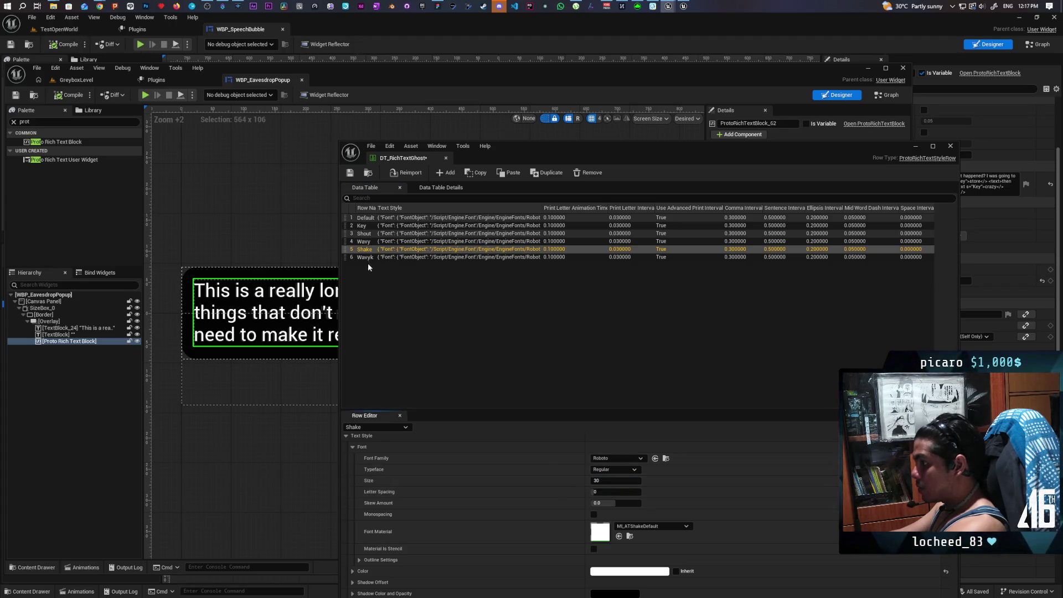
left_click(365, 257)
left_click(600, 480)
key("Return")
left_click(350, 172)
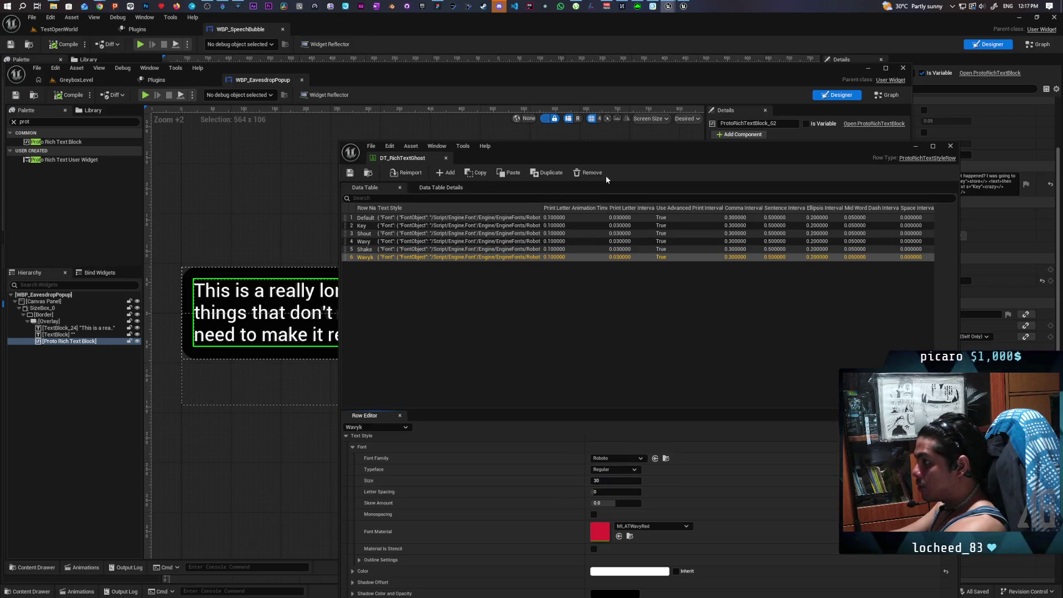
left_click(912, 147)
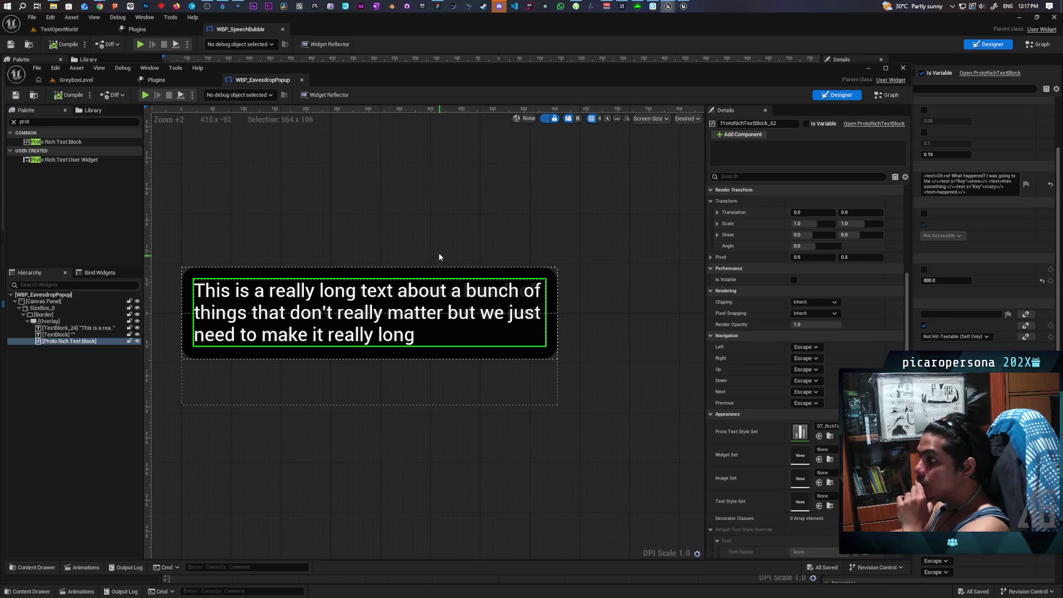
- Remove the opening text tag and wrap 'long' in <key></> in the content text, then save
scroll(745, 324, "up", 10)
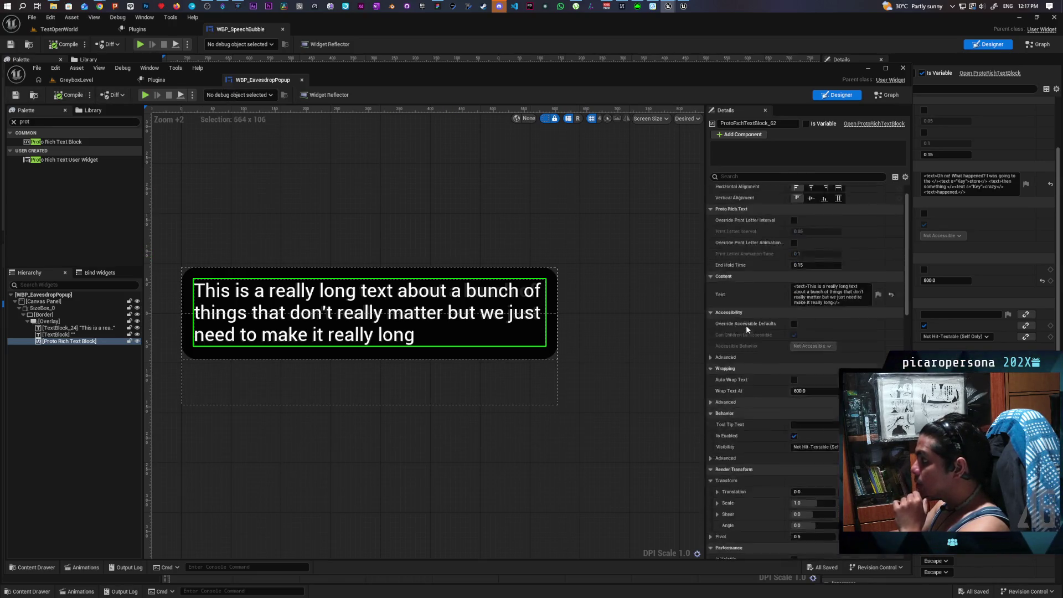
left_click(820, 320)
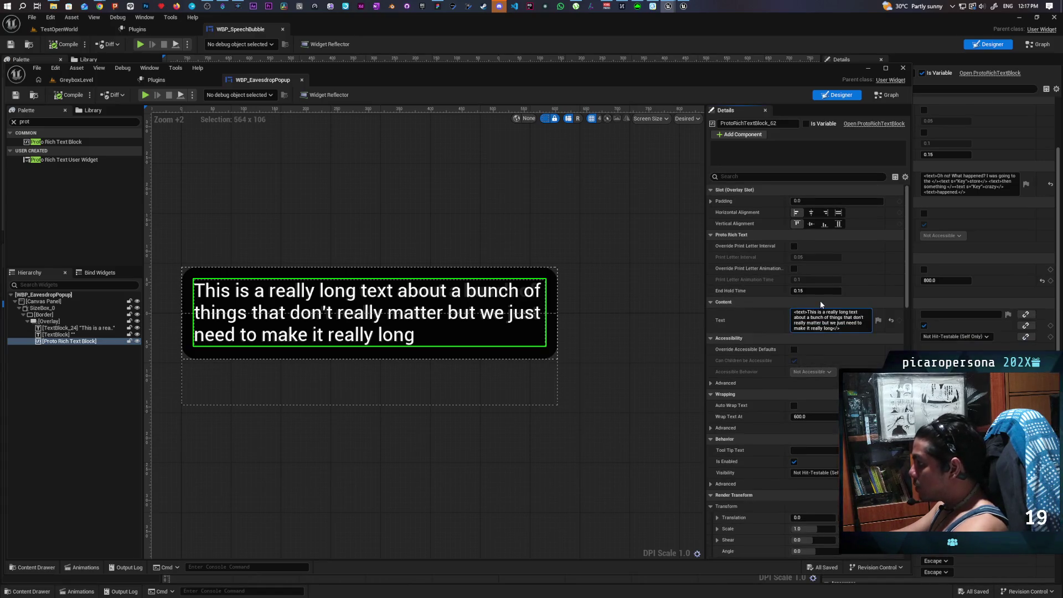
key("BackSpace")
key("BackSpace")
key("BackSpace")
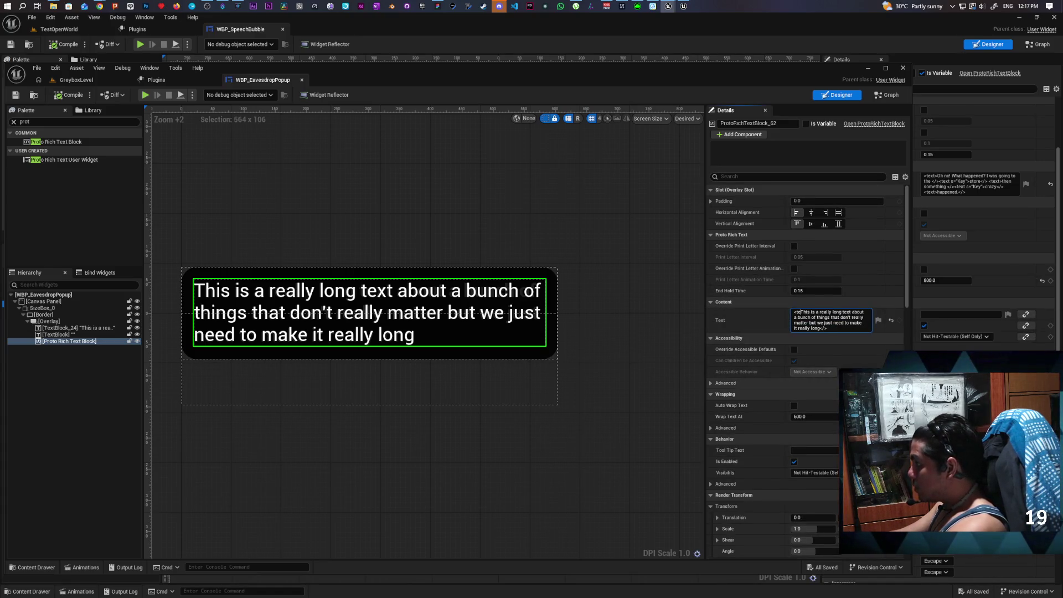
key("BackSpace")
key("Return")
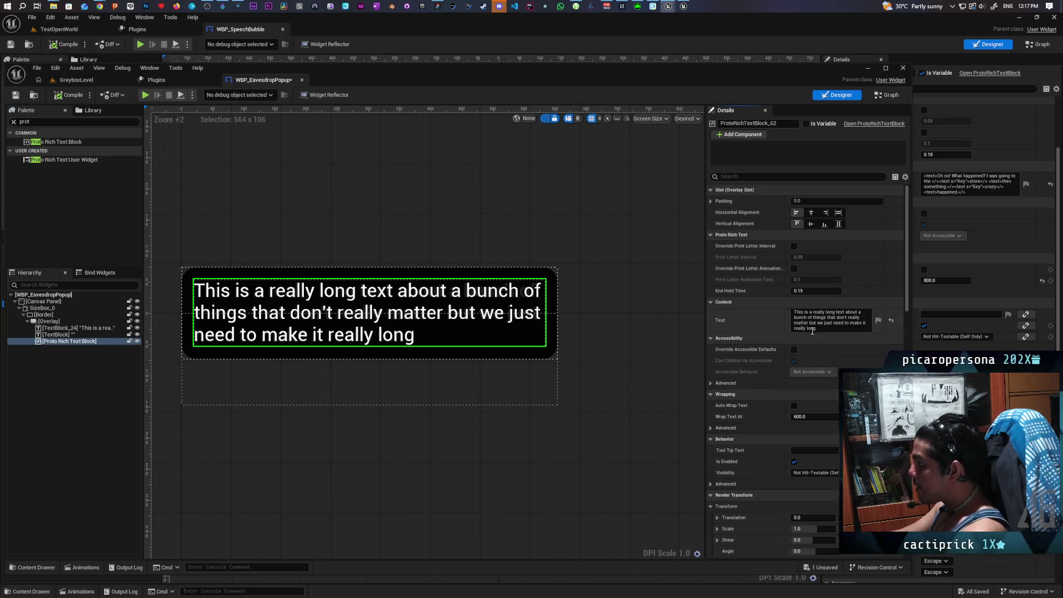
left_click(807, 327)
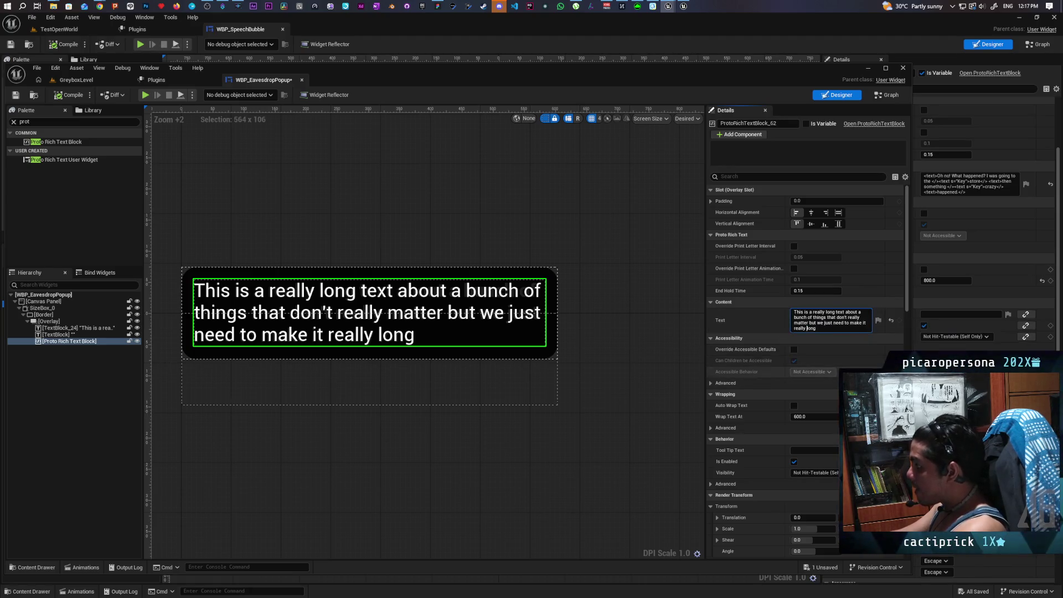
type("<>")
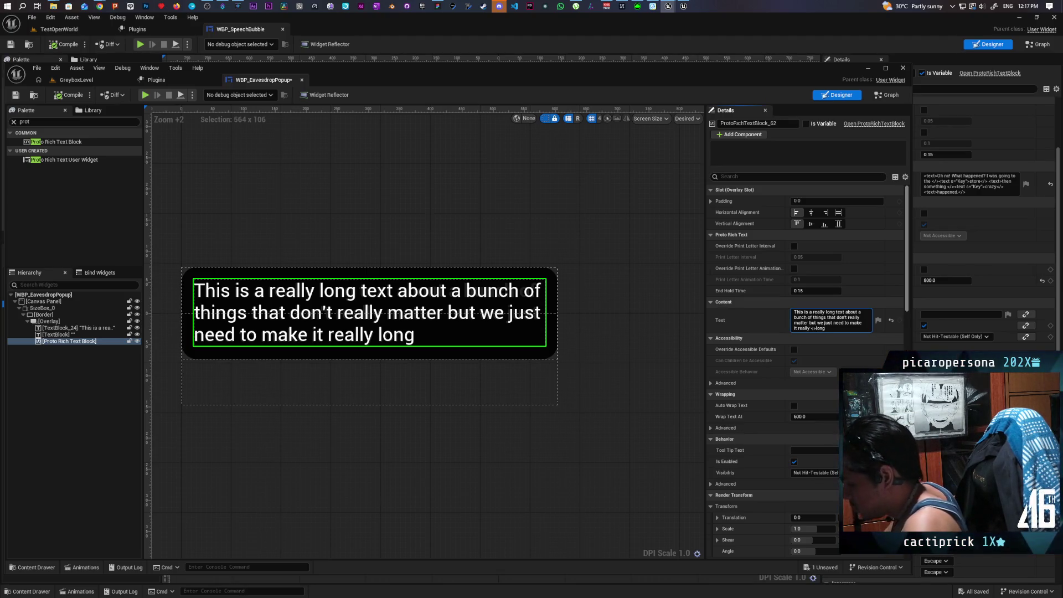
type("y")
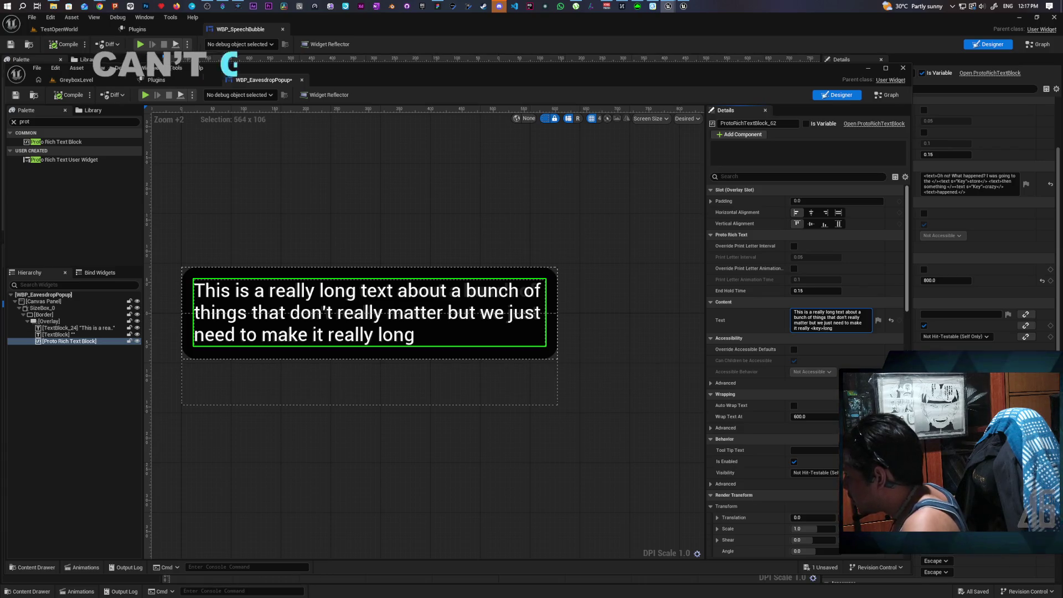
type("<")
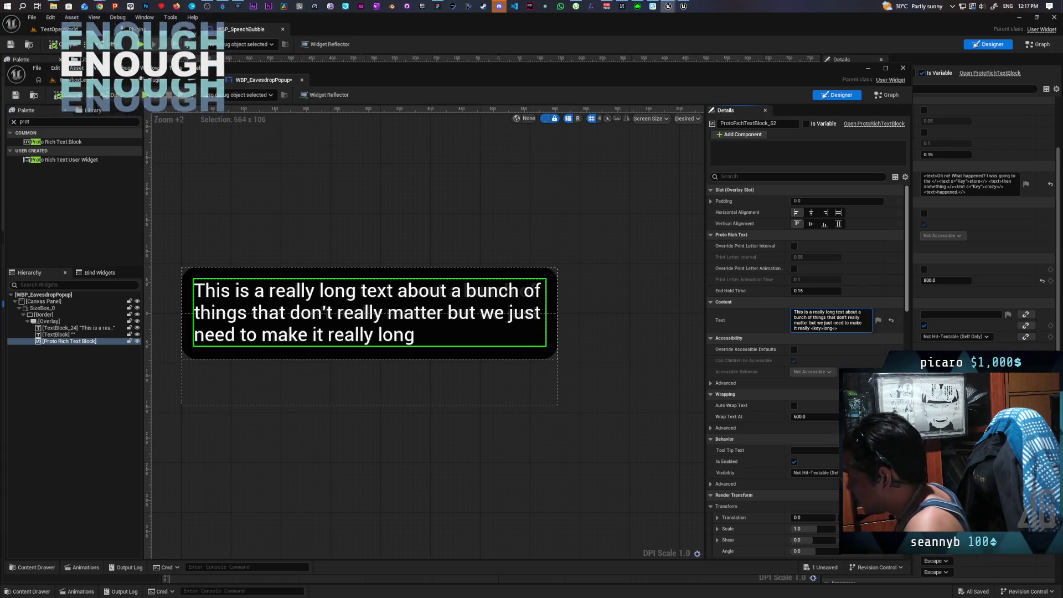
type("/>")
key("Return")
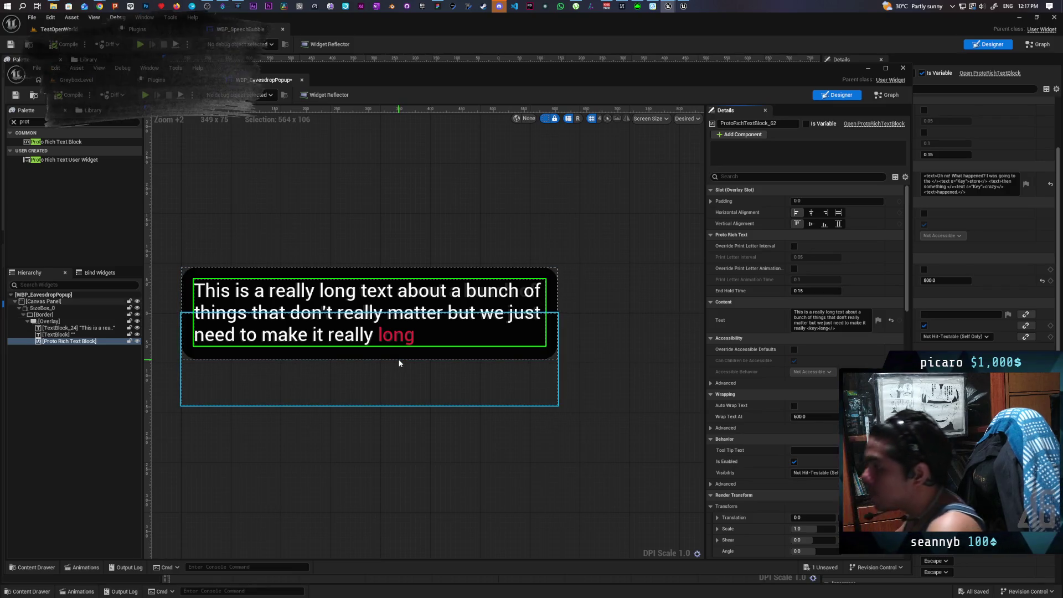
key("ctrl+s")
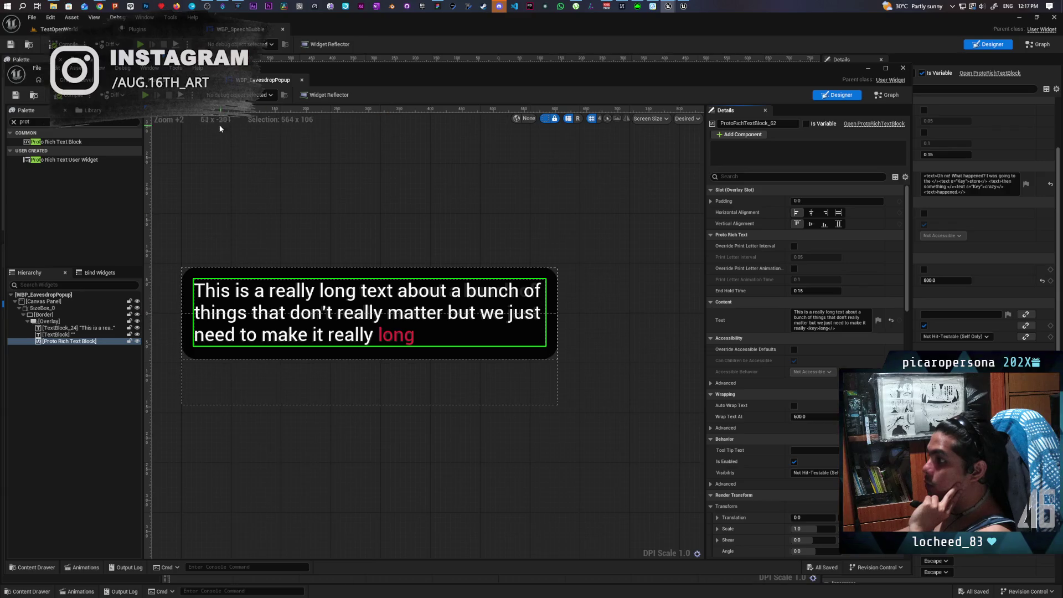
- Paste the tagged text into the In Text variable's default in the Graph, then compile and save
left_click(830, 320)
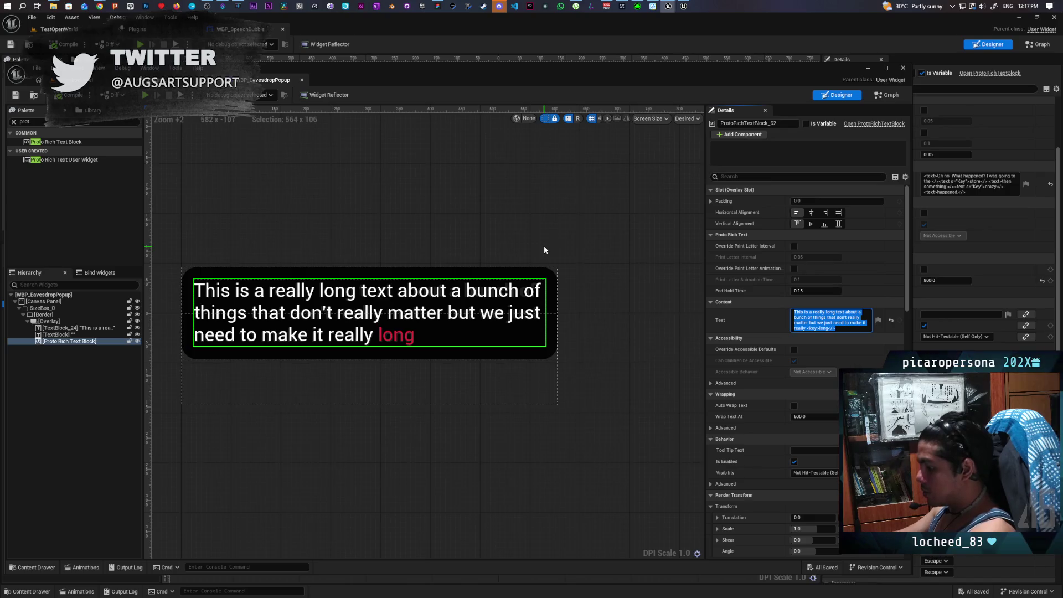
left_click(878, 96)
left_click(94, 469)
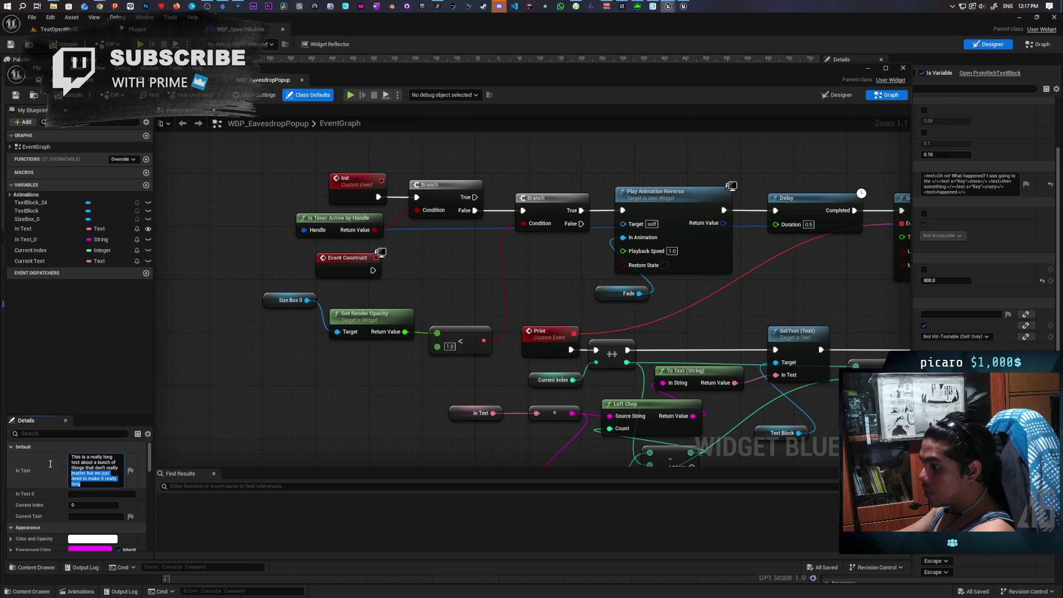
type("This is a really long text about a bunch of things that don't really matter but we just need to make it really <key>long</>")
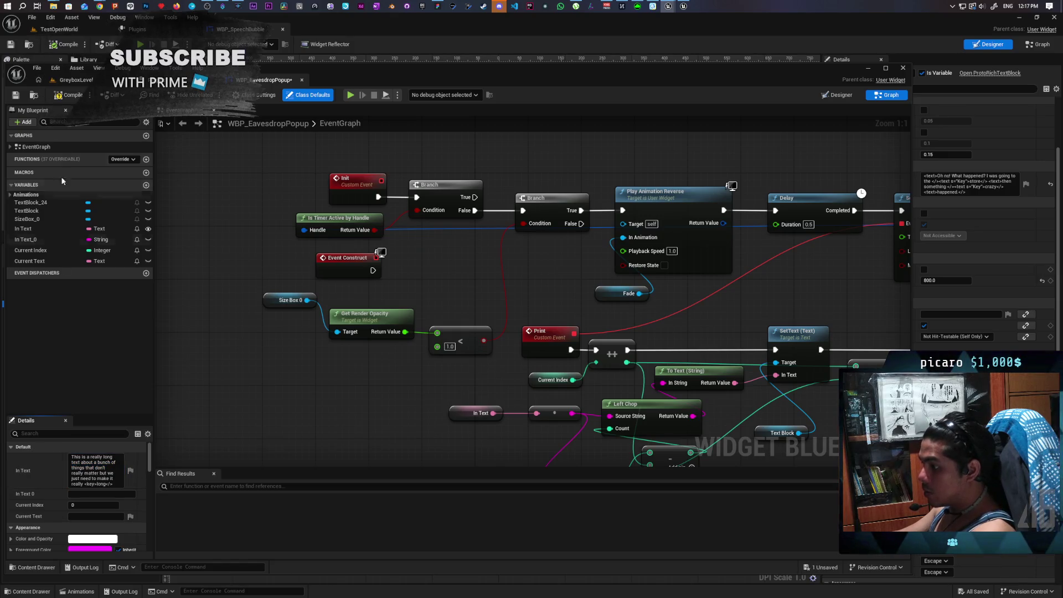
left_click(65, 98)
left_click(16, 95)
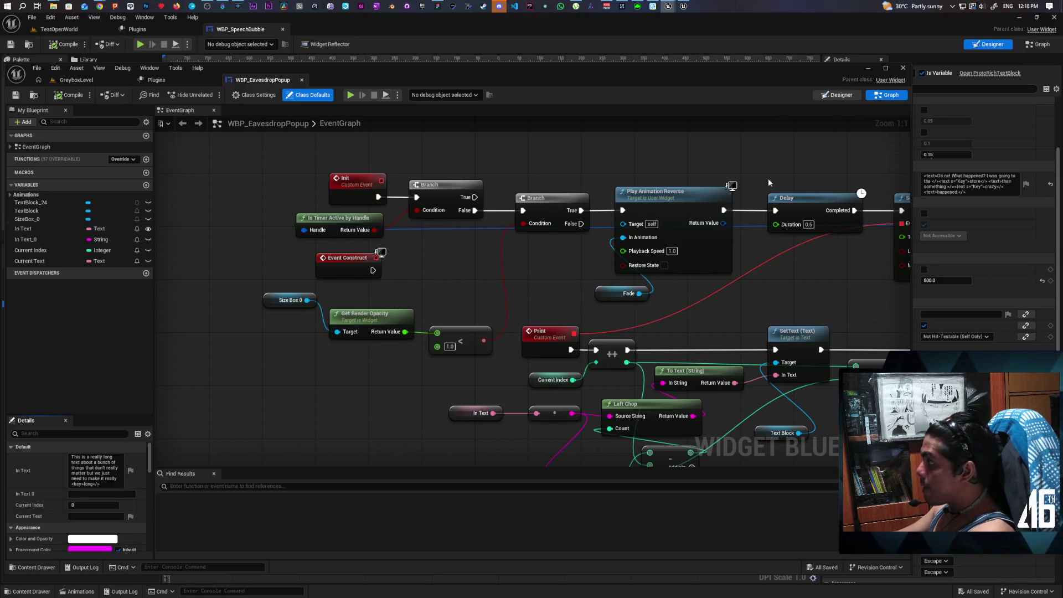
left_click(836, 94)
- Delete TextBlock_24 from the Hierarchy but keep the remaining TextBlock
left_click(77, 328)
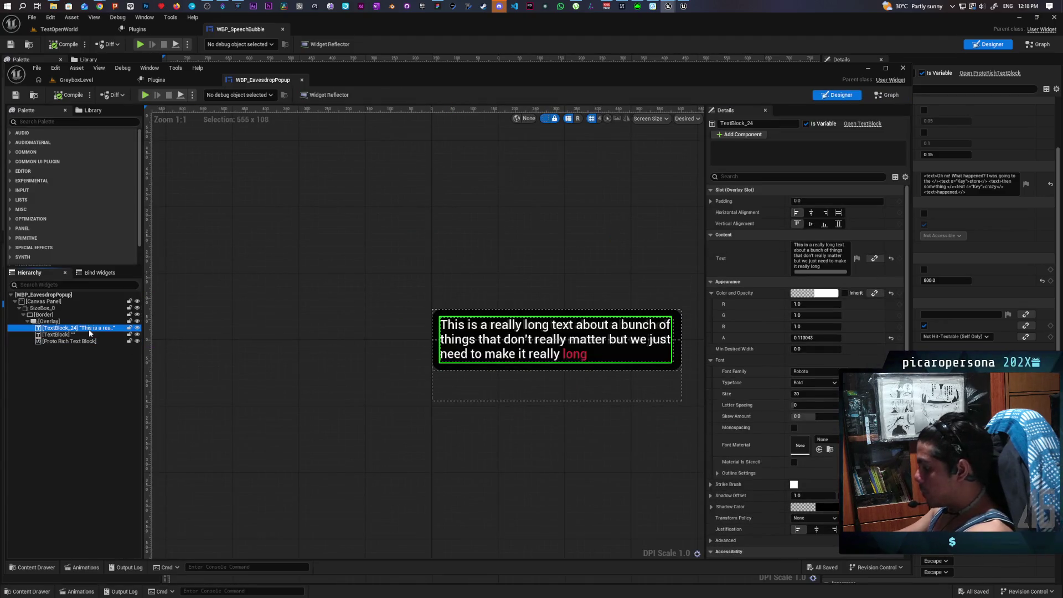
key("Delete")
left_click(89, 329)
key("Delete")
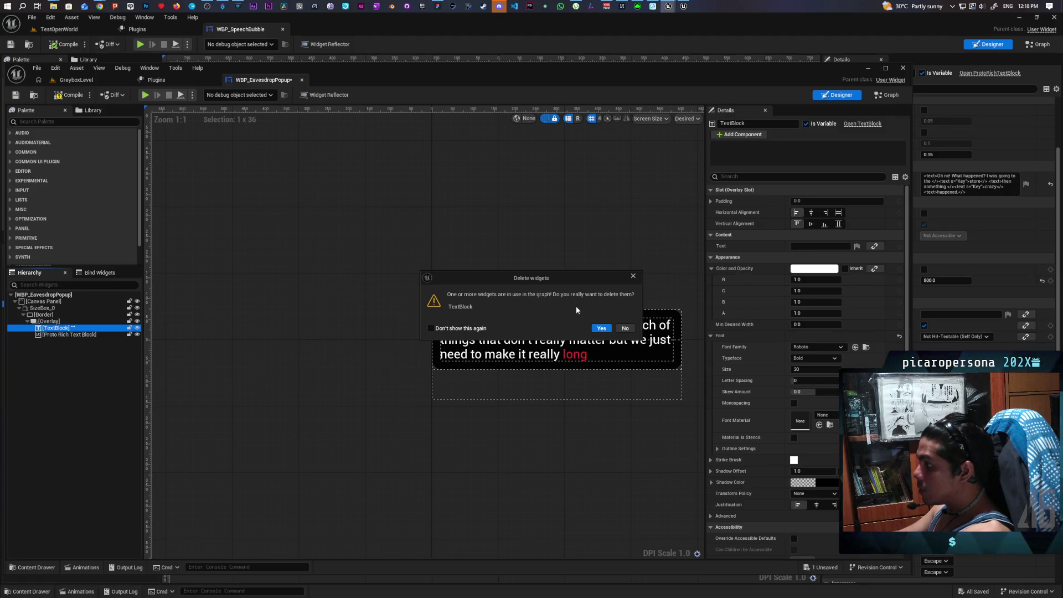
left_click(624, 327)
- Mark the Proto Rich Text Block as a variable so ProtoRichTextBlock_62 appears in the graph
left_click(84, 334)
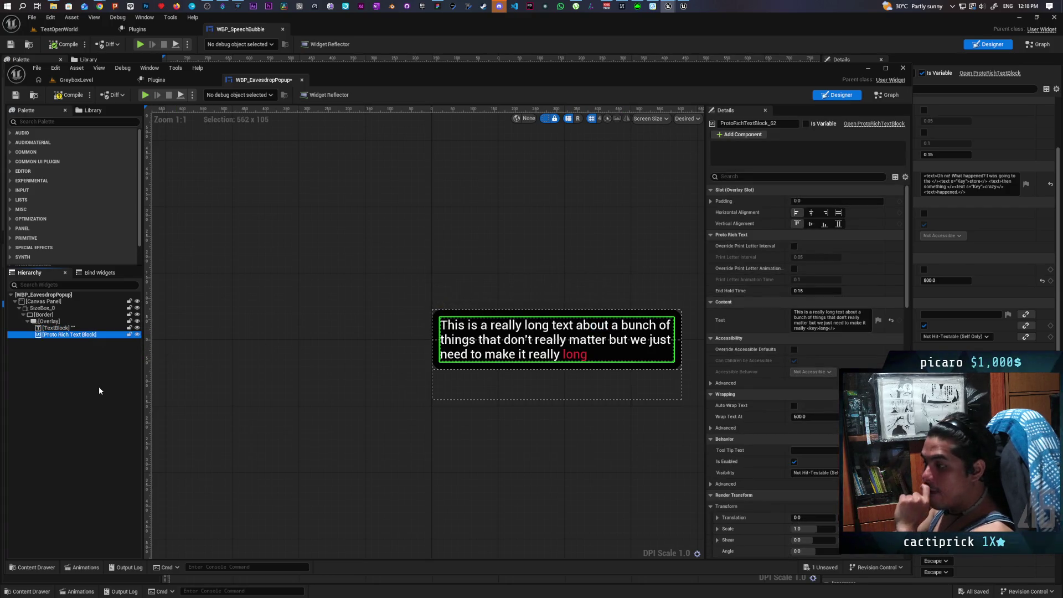
left_click(805, 123)
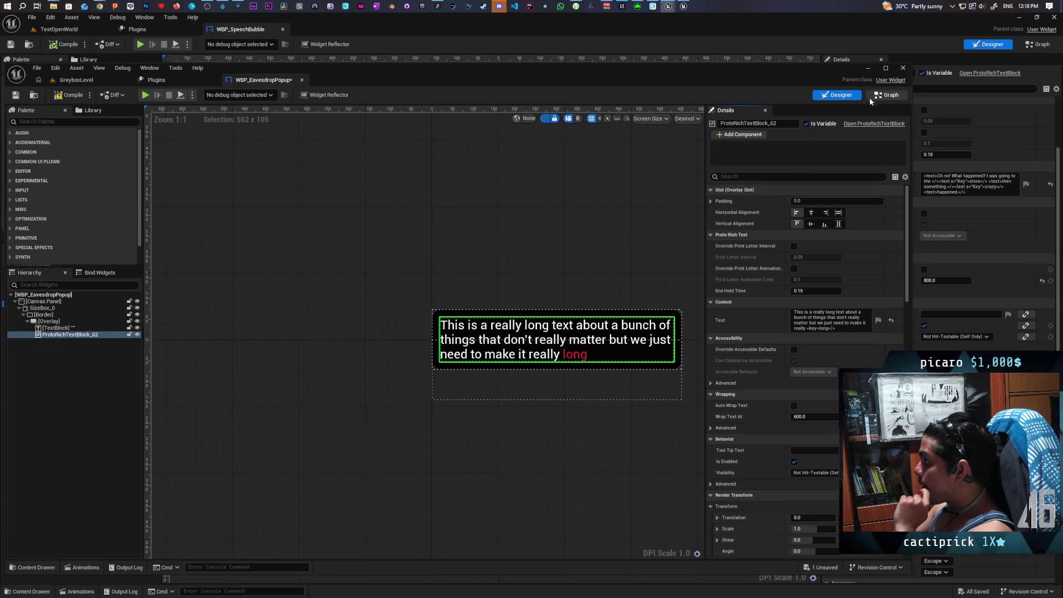
left_click(885, 95)
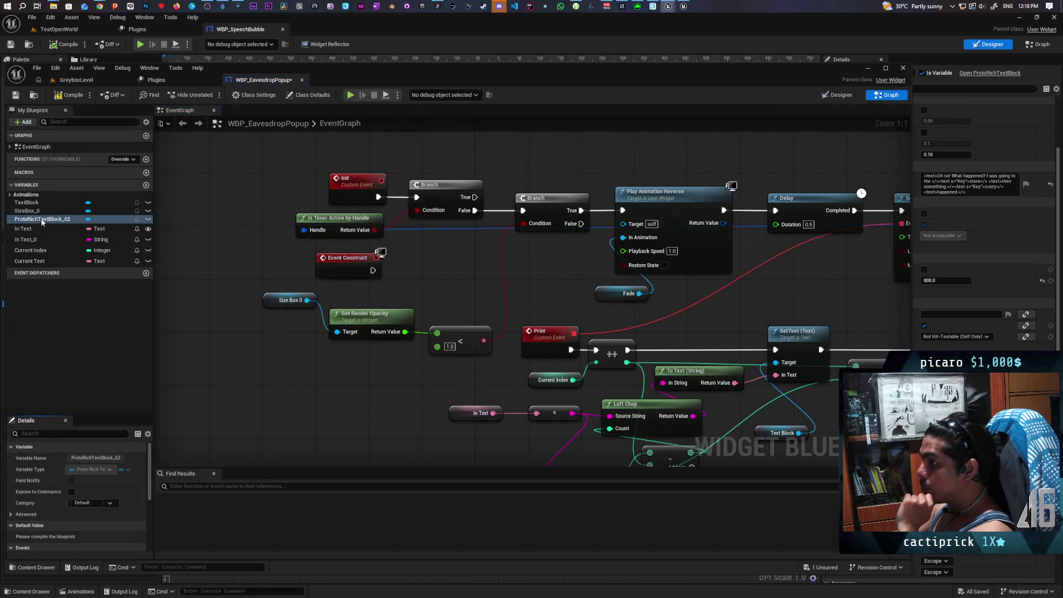
- Drop a ProtoRichTextBlock_62 reference and add Print Letter by Letter from it via a 'proto' search
mouse_move(42, 222)
left_mouse_down()
mouse_move(356, 397)
mouse_move(464, 169)
mouse_move(410, 149)
mouse_move(645, 160)
mouse_move(703, 144)
mouse_move(692, 144)
mouse_move(824, 149)
mouse_move(582, 210)
mouse_move(608, 199)
left_mouse_up()
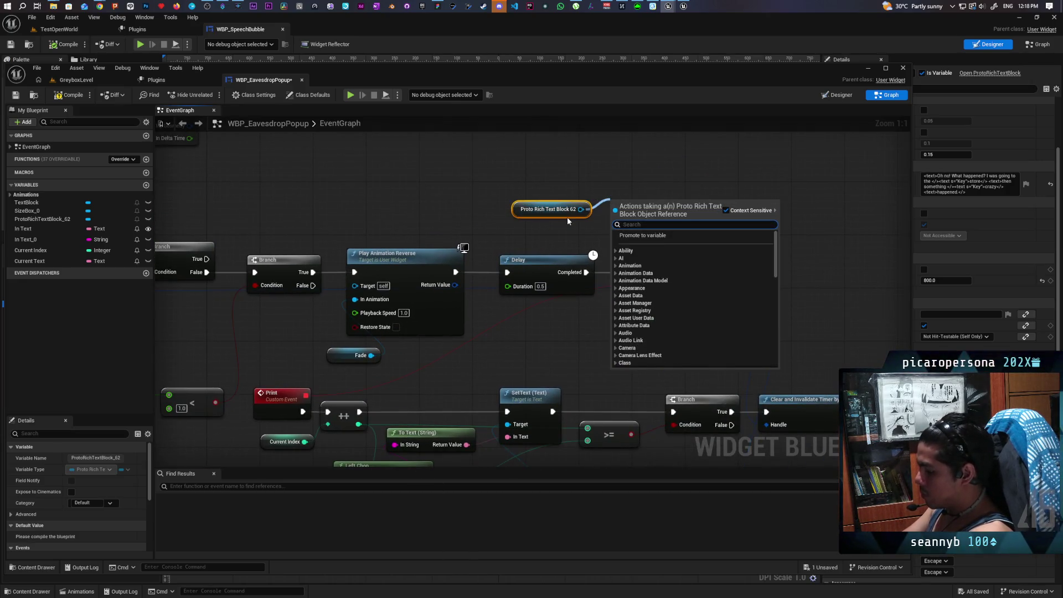
type("play")
key("BackSpace")
key("BackSpace")
key("BackSpace")
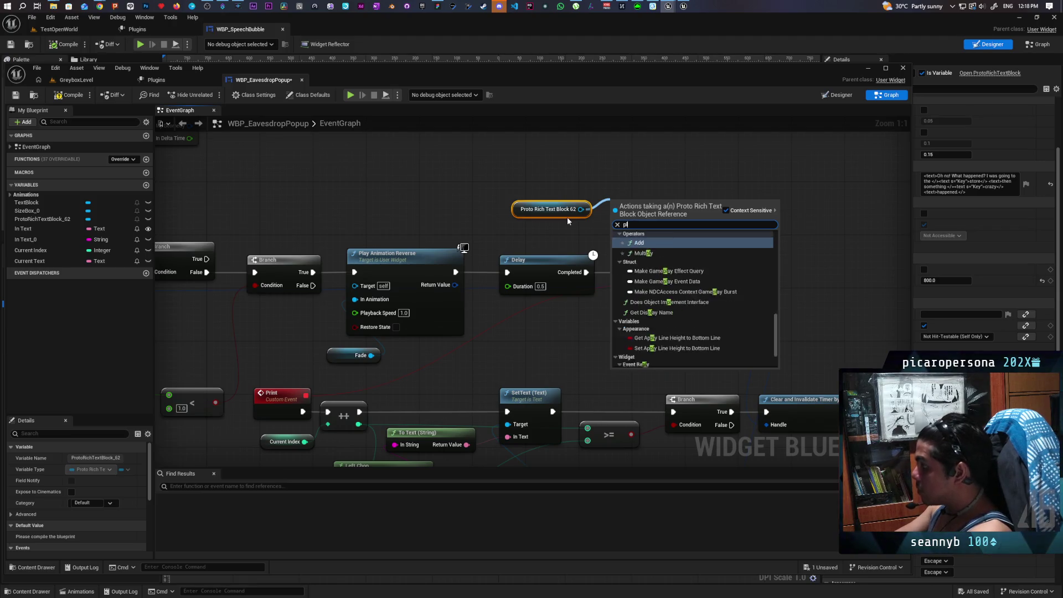
type("anima")
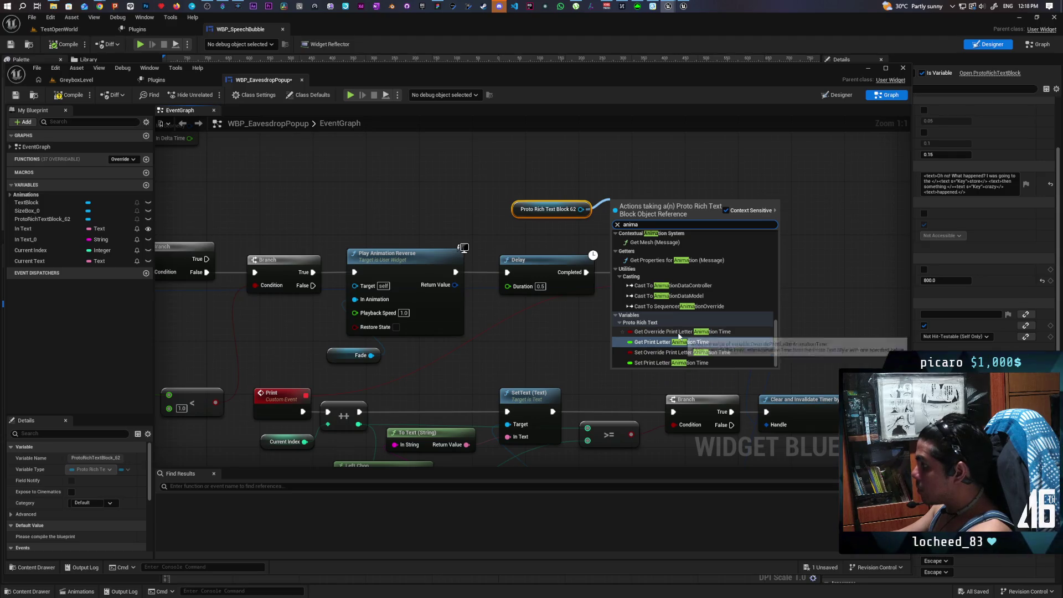
key("BackSpace")
key("BackSpace")
key("BackSpace")
type("proto")
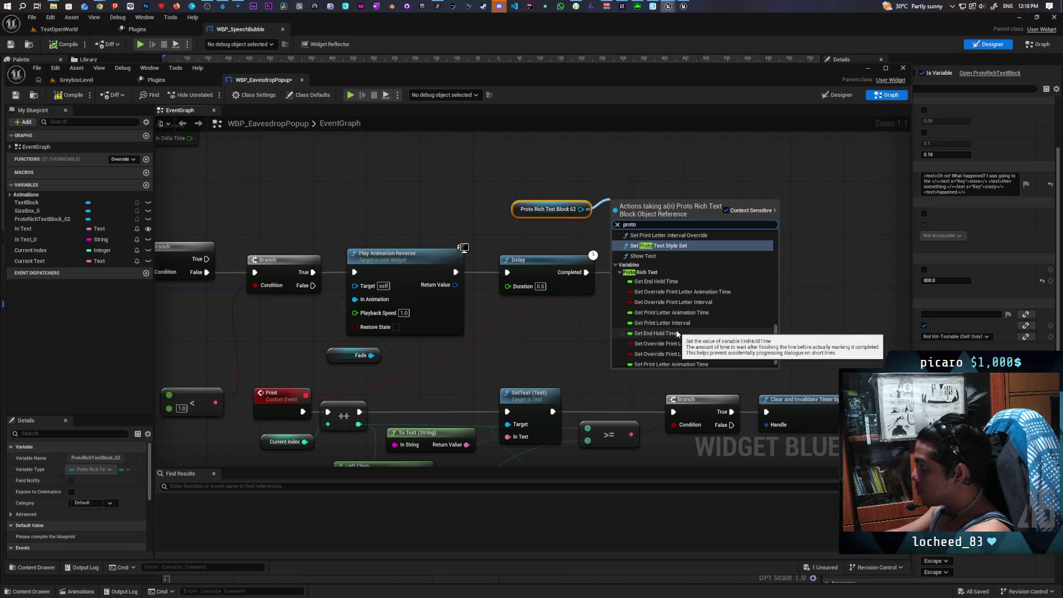
scroll(678, 333, "up", 3)
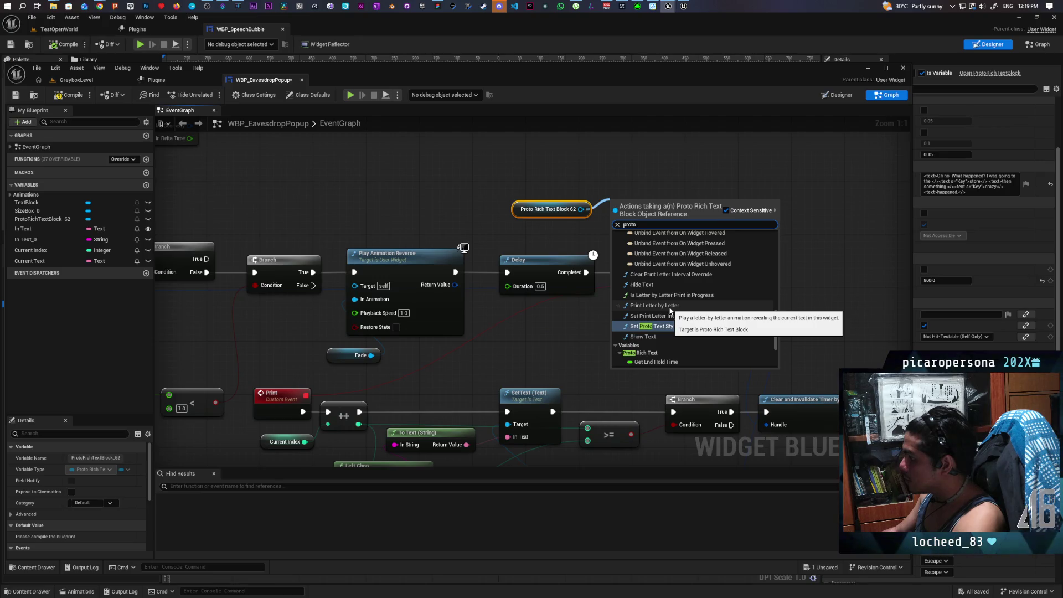
left_click(670, 308)
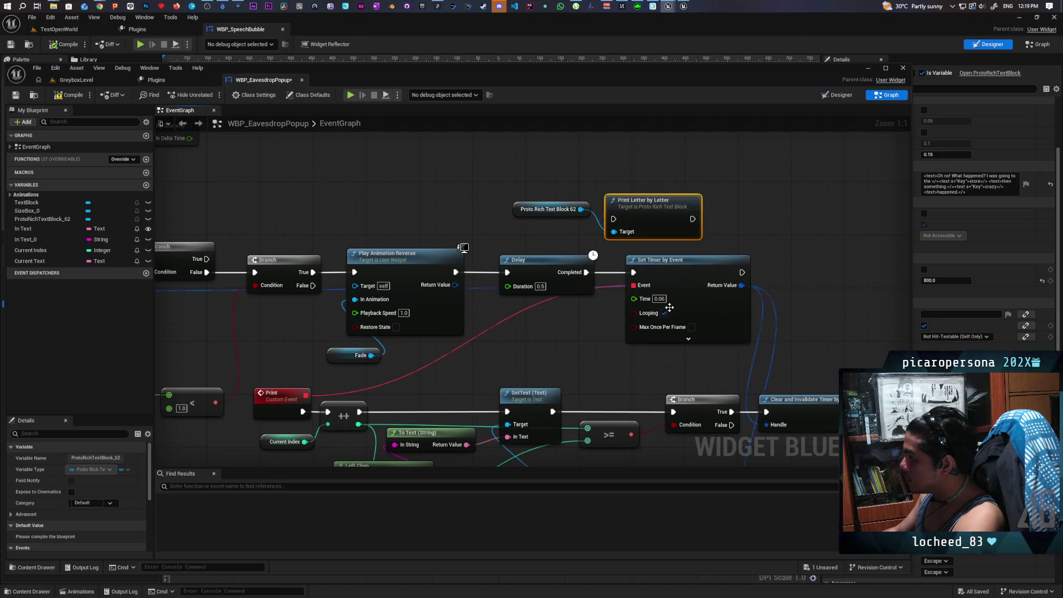
- Add an Is Letter by Letter Print in Progress node from the rich text block
mouse_move(594, 332)
left_mouse_down()
mouse_move(659, 300)
mouse_move(628, 301)
mouse_move(669, 348)
left_mouse_up()
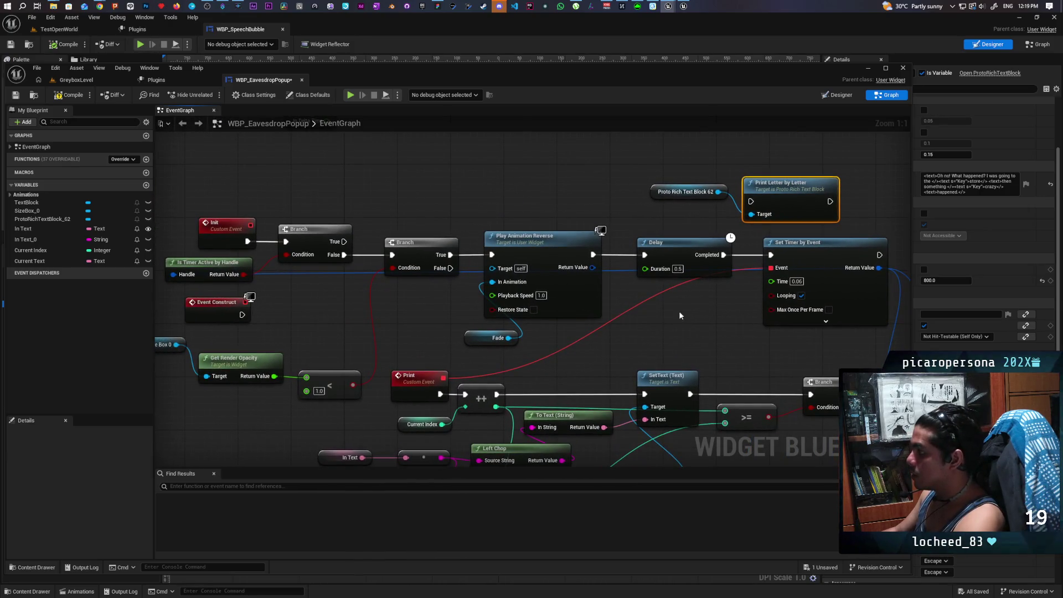
left_click_drag(718, 191, 625, 176)
type("is letter")
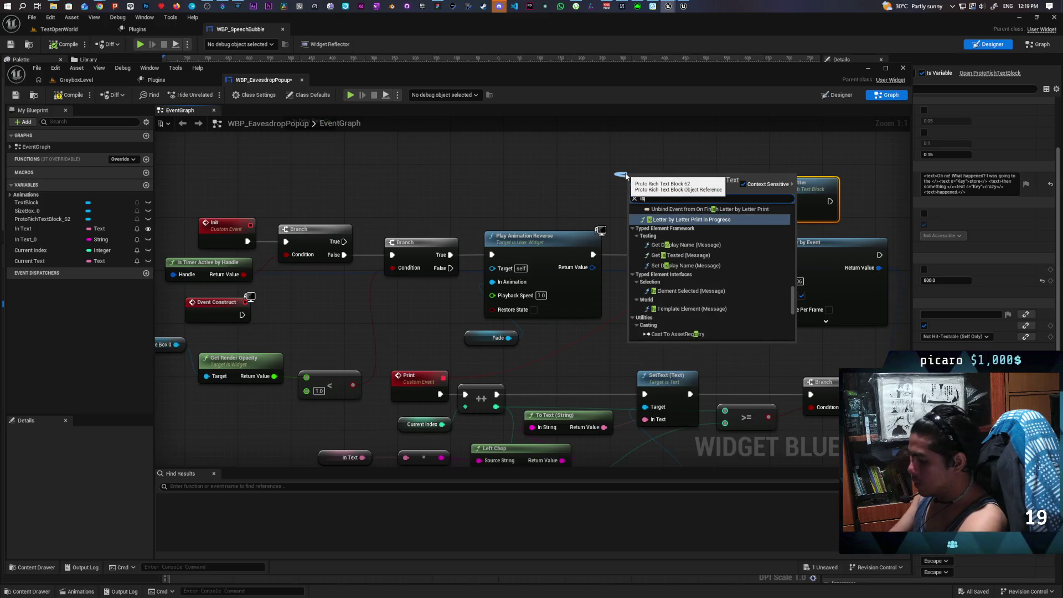
key("Return")
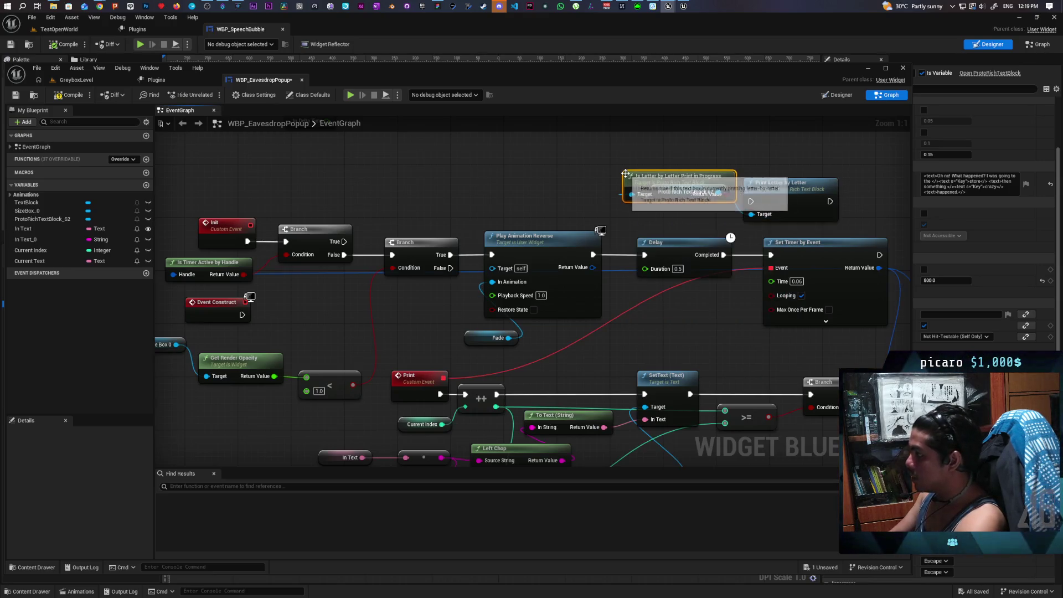
mouse_move(632, 183)
left_mouse_down()
mouse_move(485, 163)
mouse_move(401, 186)
left_mouse_up()
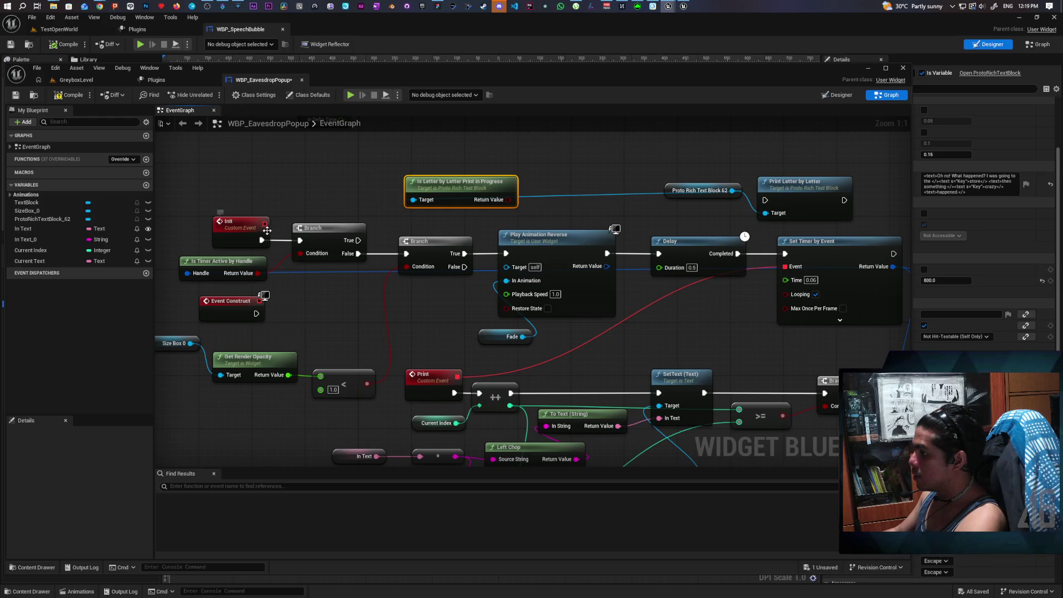
- Place a Branch after Init, conditioned on the print-in-progress result
mouse_move(257, 231)
left_mouse_down()
mouse_move(322, 166)
mouse_move(320, 220)
left_mouse_up()
left_click(419, 211)
mouse_move(426, 223)
left_mouse_down()
mouse_move(328, 239)
mouse_move(377, 229)
mouse_move(308, 212)
left_mouse_up()
mouse_move(446, 263)
left_mouse_down()
mouse_move(367, 228)
mouse_move(326, 267)
left_mouse_up()
mouse_move(429, 232)
left_mouse_down()
mouse_move(441, 244)
mouse_move(446, 317)
left_mouse_up()
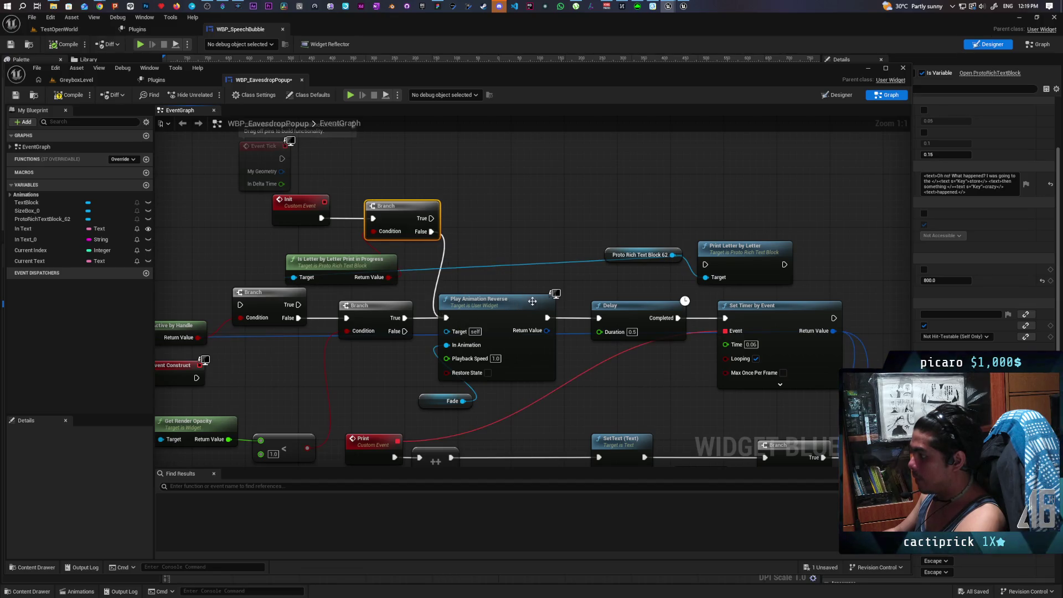
- Connect Delay Completed to Print Letter by Letter and reposition the rich text reference
left_click_drag(553, 271, 434, 272)
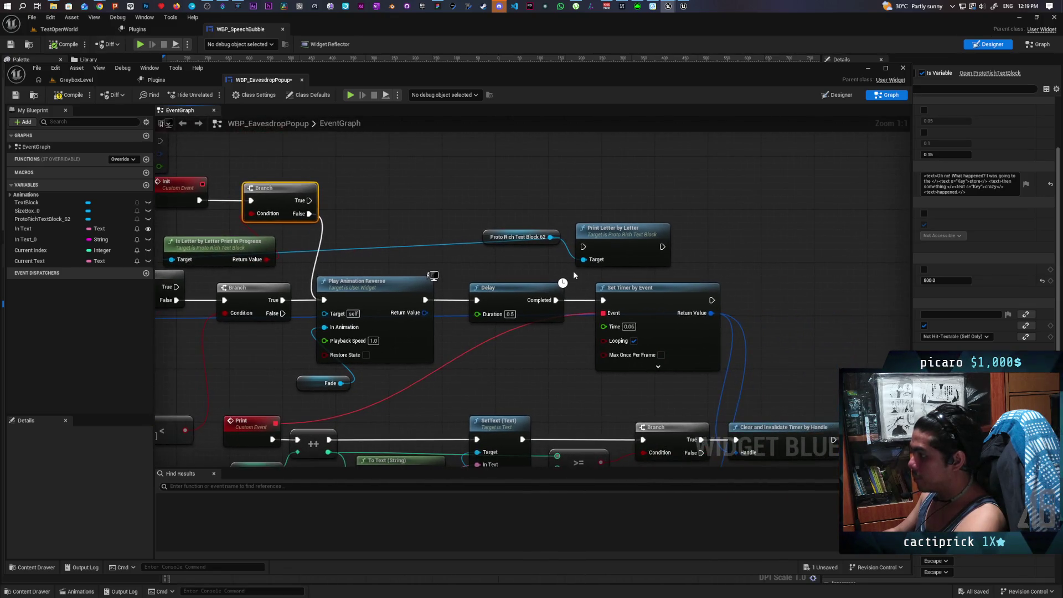
left_click_drag(575, 259, 640, 202)
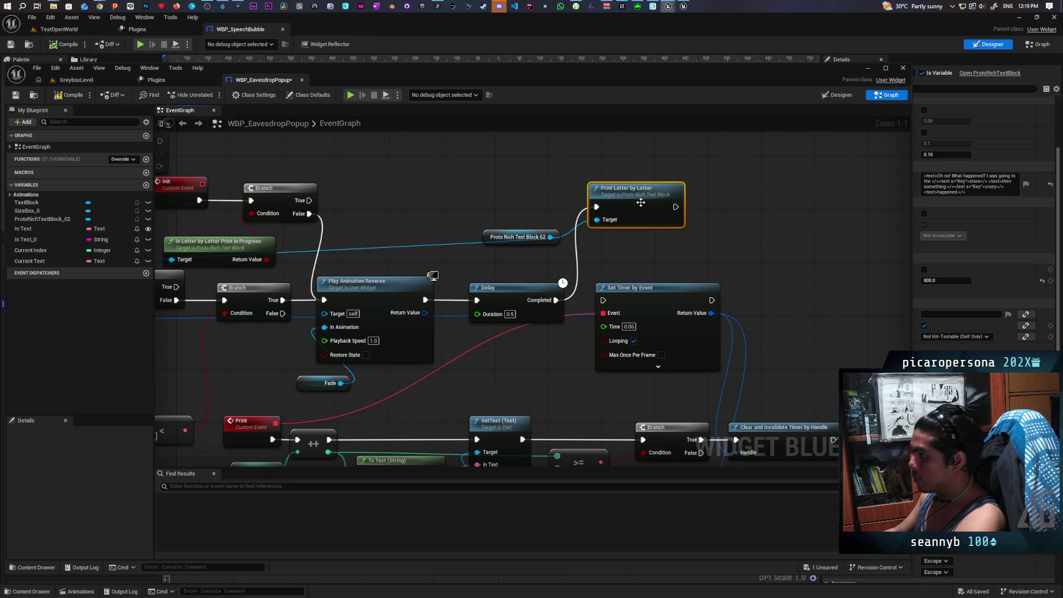
scroll(518, 249, "down", 2)
mouse_move(490, 233)
left_mouse_down()
mouse_move(500, 206)
mouse_move(506, 241)
left_mouse_up()
type("stop")
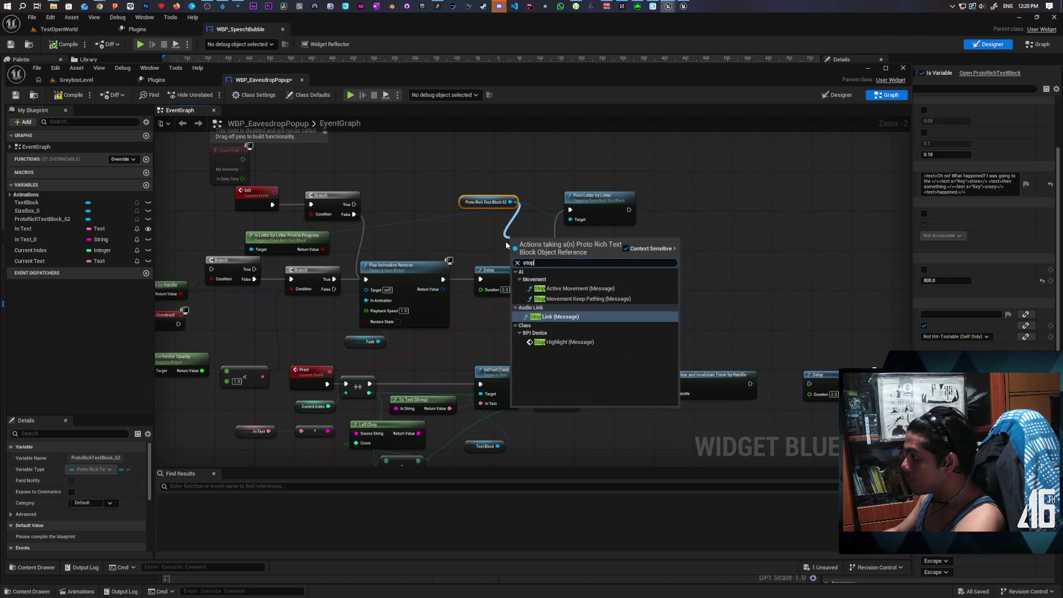
key("BackSpace")
key("BackSpace")
key("BackSpace")
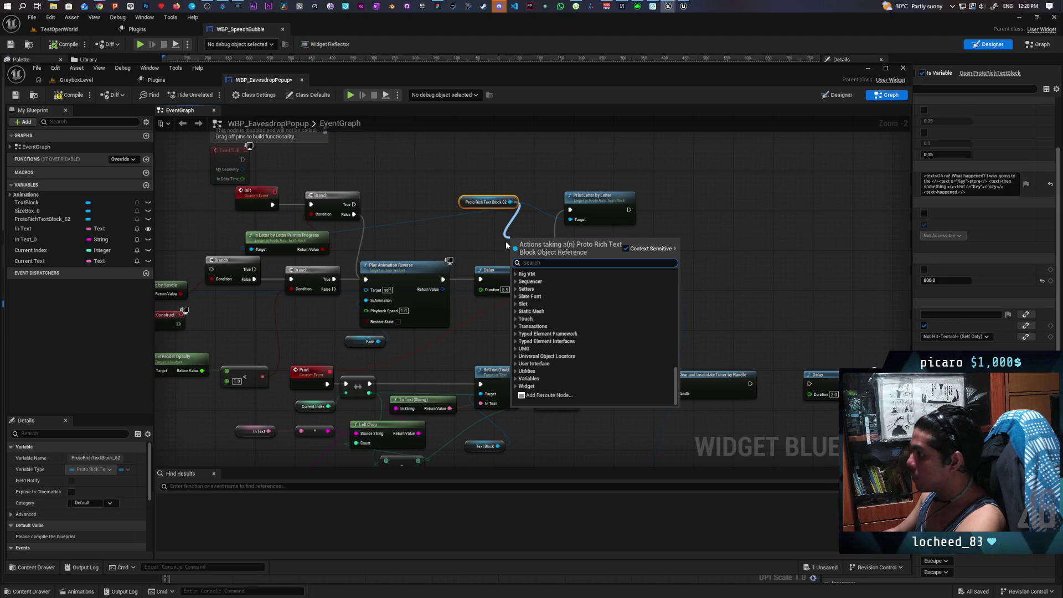
left_click(443, 232)
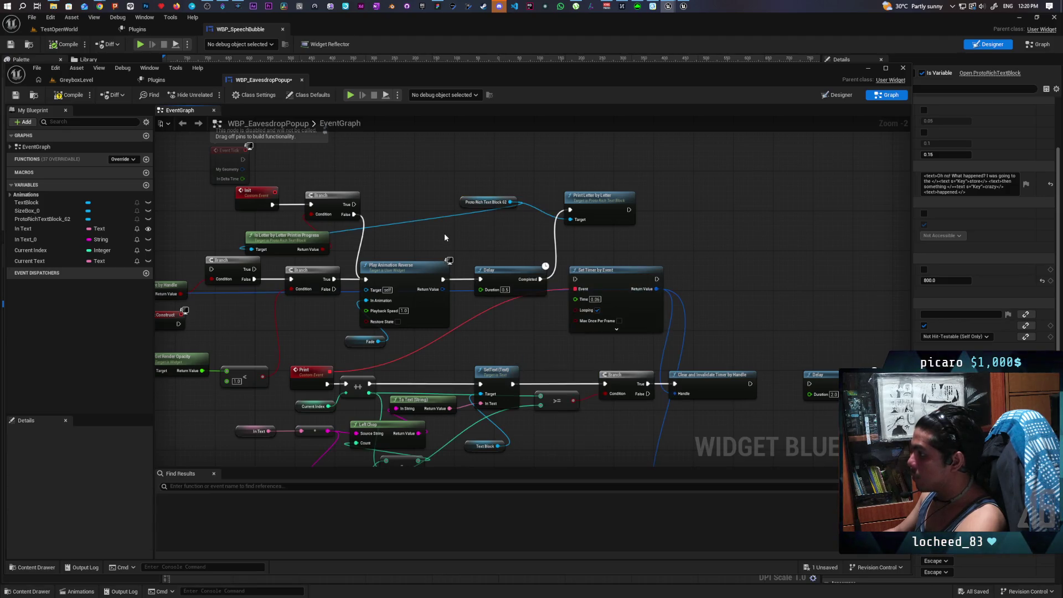
- Compile, delete both Clear and Invalidate Timer by Handle nodes, then recompile
left_click(77, 95)
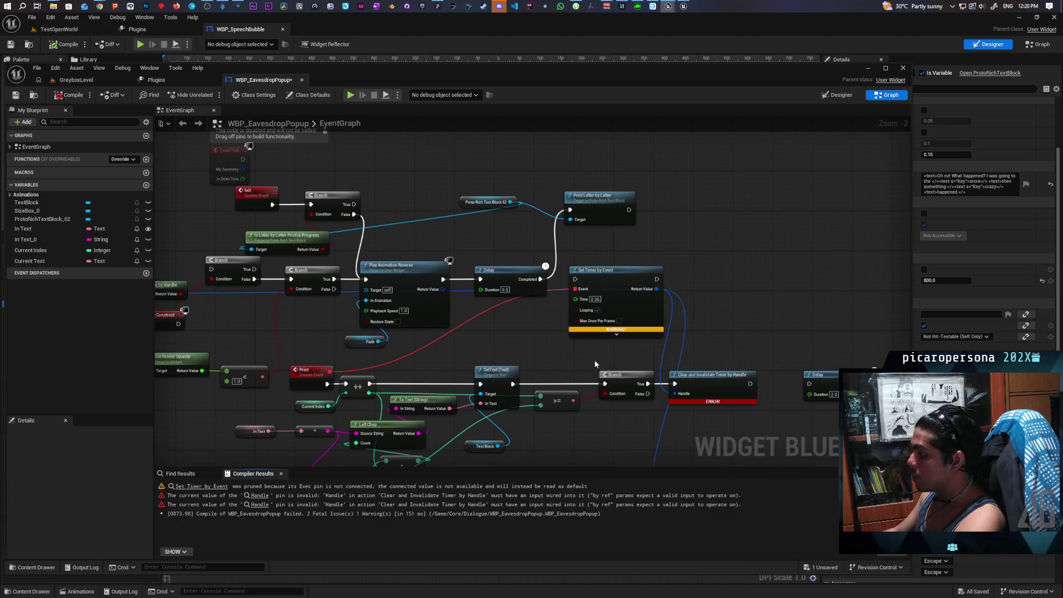
left_click_drag(593, 360, 539, 270)
scroll(539, 270, "down", 1)
left_click_drag(613, 249, 622, 411)
right_click(631, 396)
left_click(681, 388)
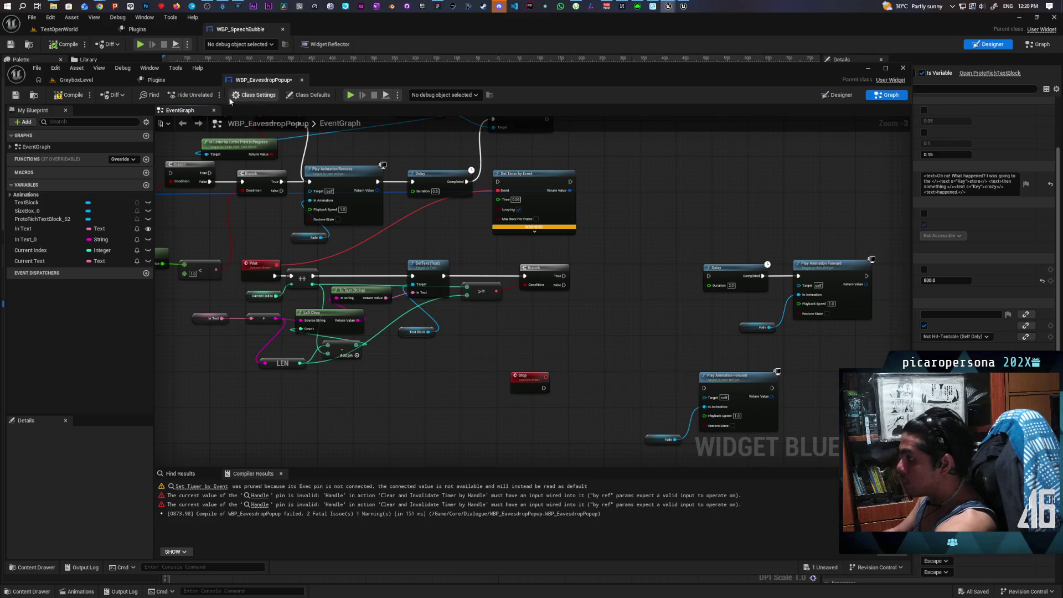
left_click(70, 95)
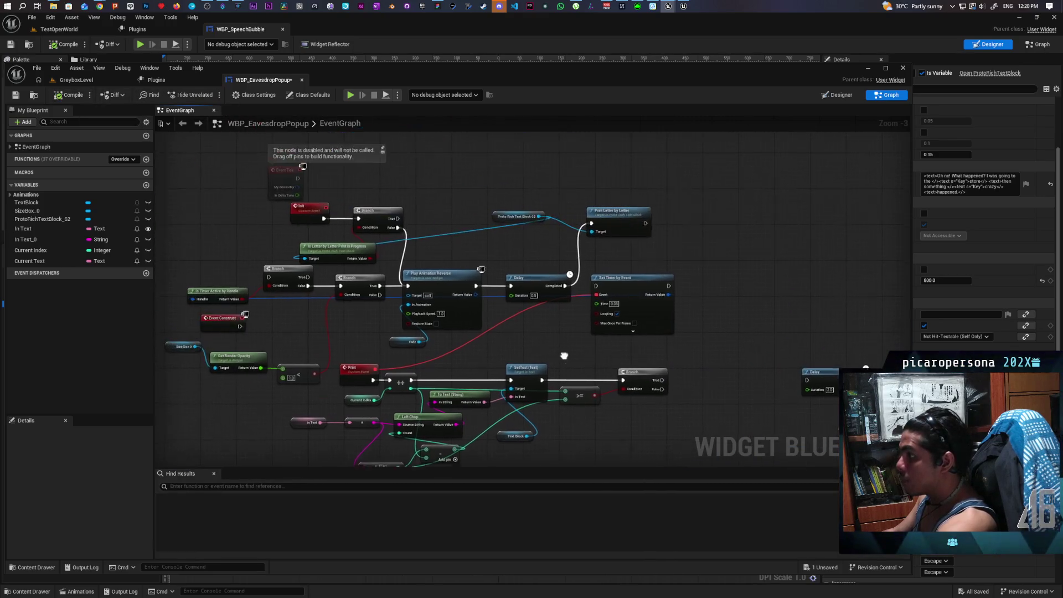
- Play-test GreyboxLevel, then stop and return to the popup's event graph
left_click(95, 81)
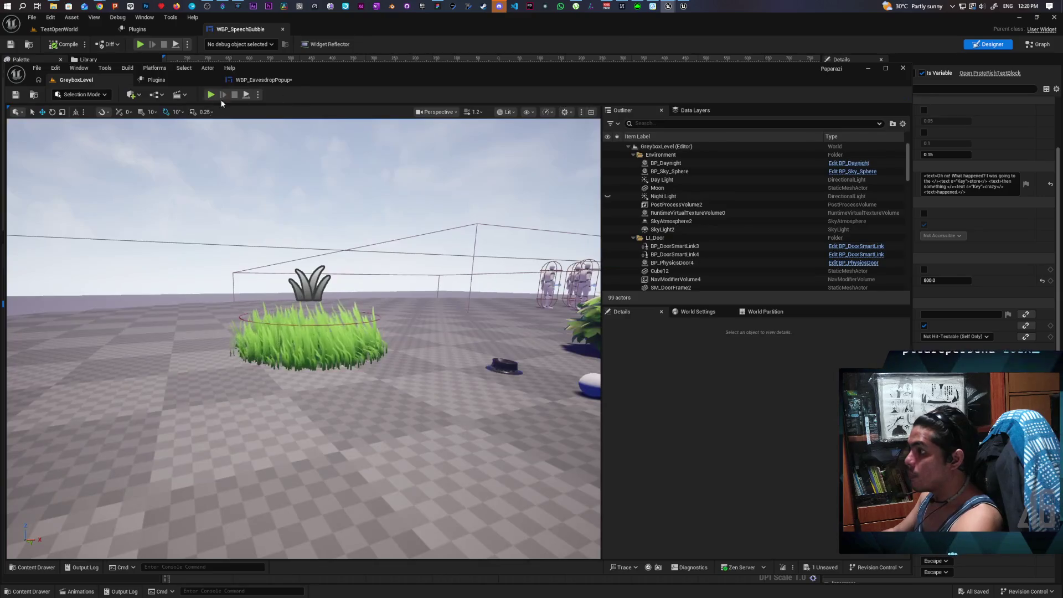
left_click(210, 96)
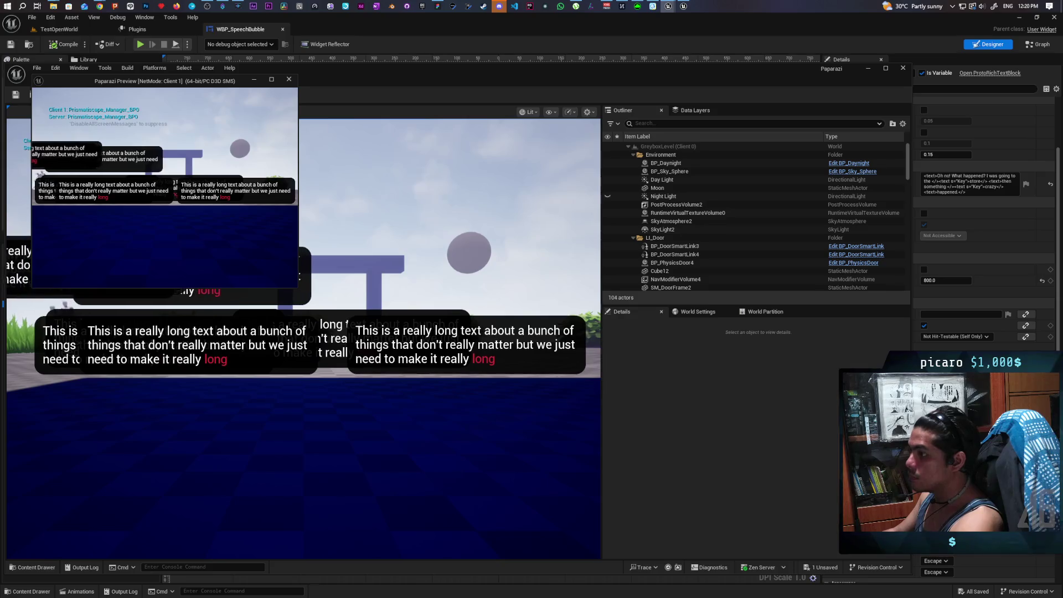
key("Escape")
left_click(260, 79)
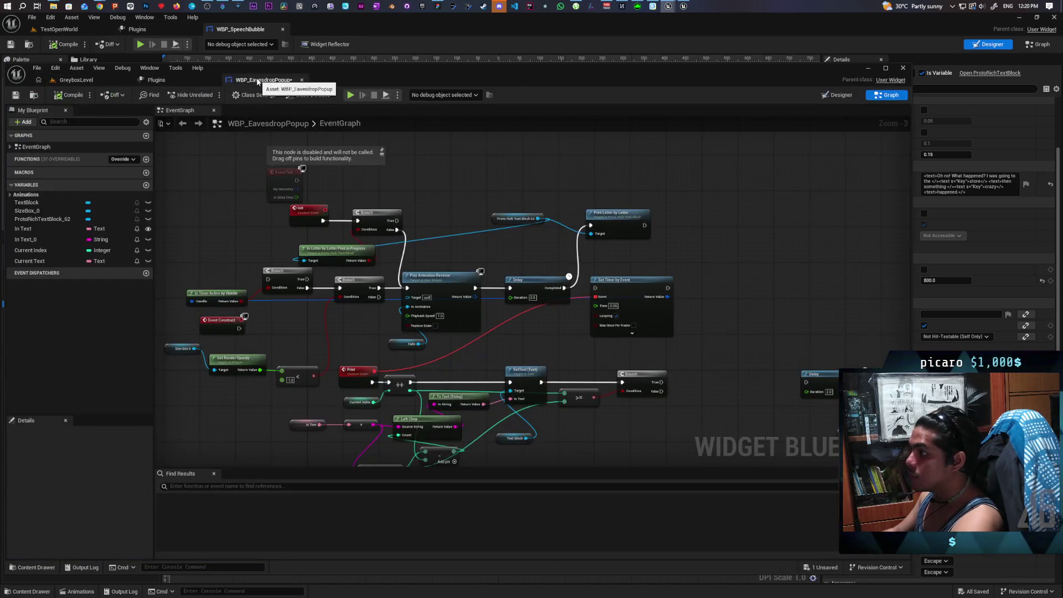
- Lift the disabled Event Tick node above the Init chain and select the Init event
mouse_move(431, 199)
left_mouse_down()
mouse_move(493, 230)
mouse_move(460, 228)
left_mouse_up()
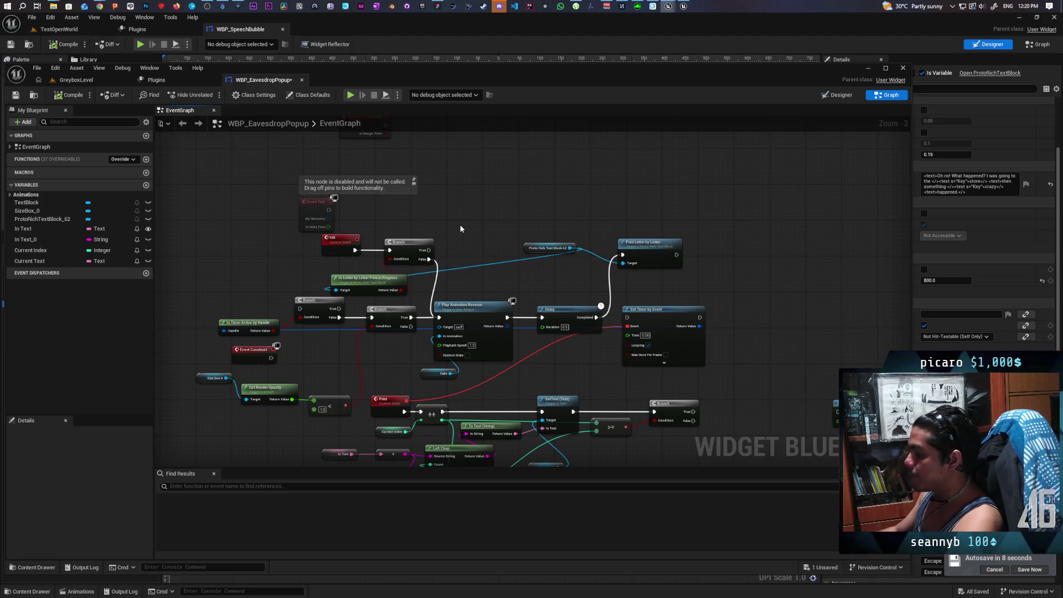
scroll(459, 227, "up", 2)
mouse_move(337, 253)
left_mouse_down()
mouse_move(397, 200)
mouse_move(389, 188)
left_mouse_up()
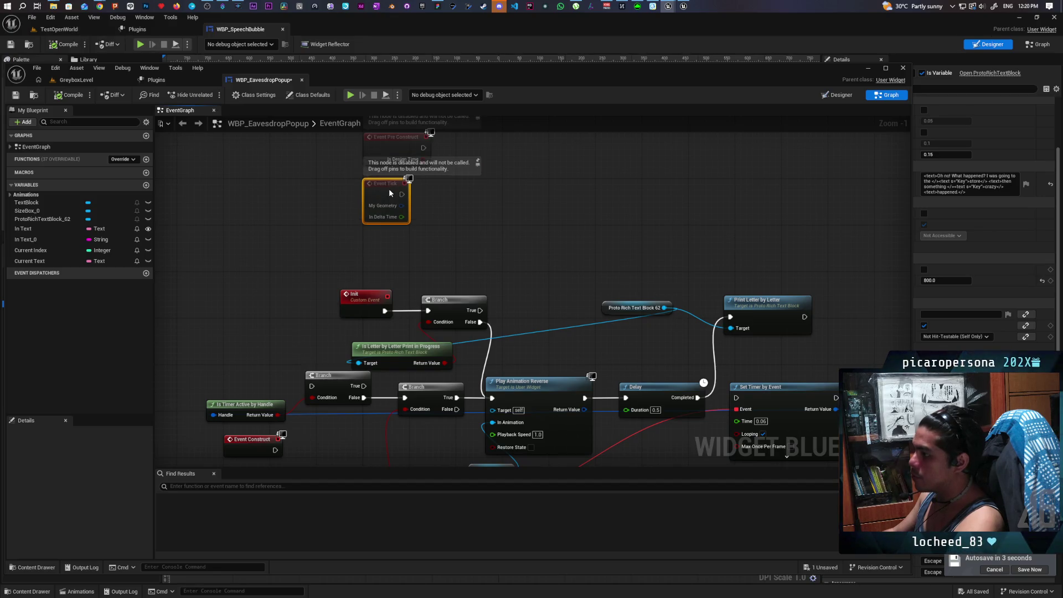
scroll(386, 210, "down", 1)
mouse_move(430, 230)
left_mouse_down()
mouse_move(361, 277)
mouse_move(364, 286)
left_mouse_up()
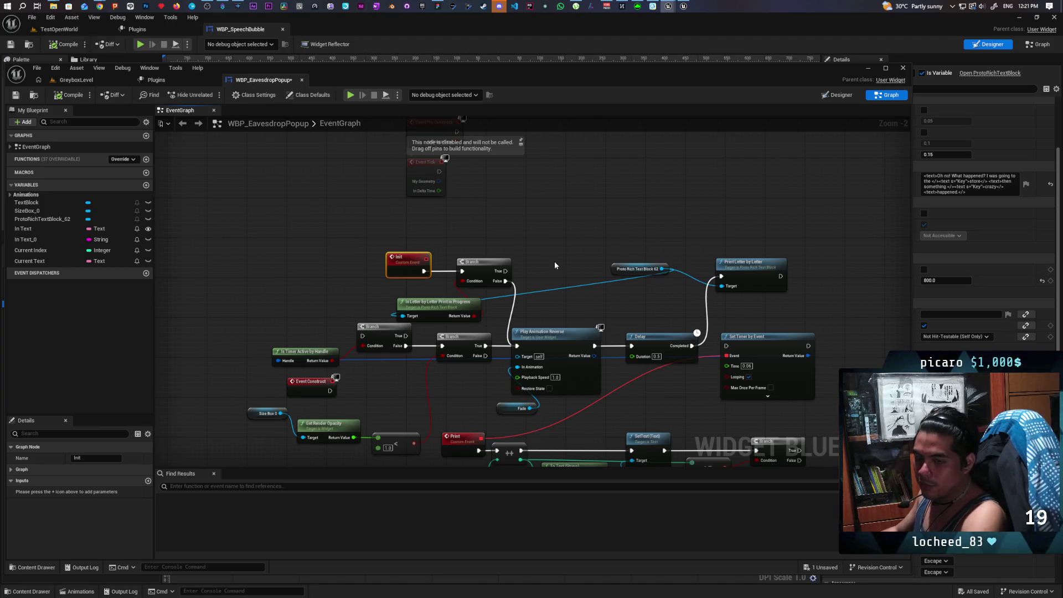
left_click_drag(521, 238, 507, 223)
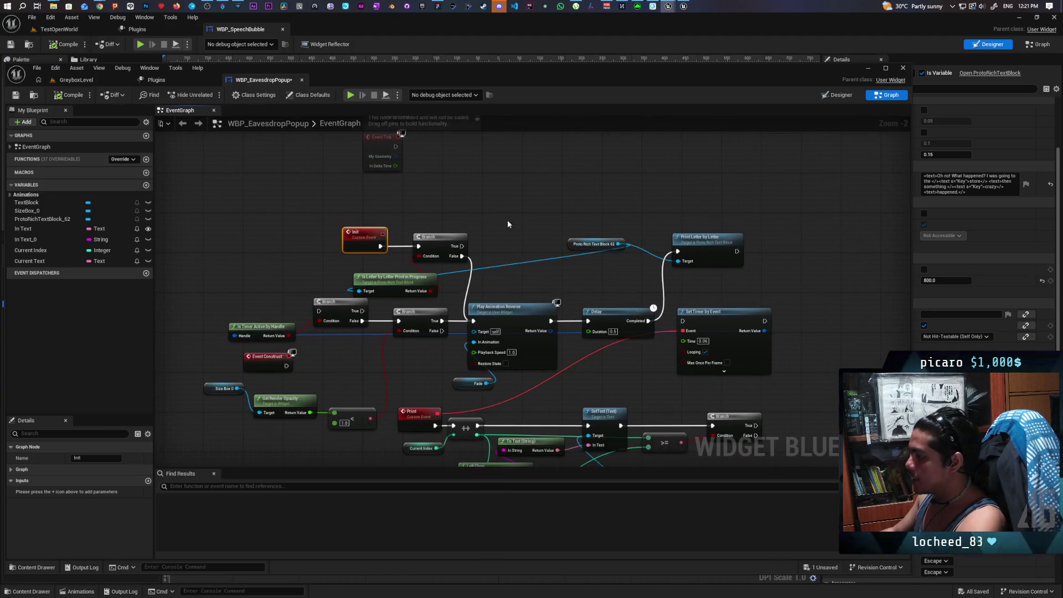
- Line up Play Animation Reverse, Delay and Print Letter by Letter, and shift the Init group left
left_click_drag(514, 311, 529, 250)
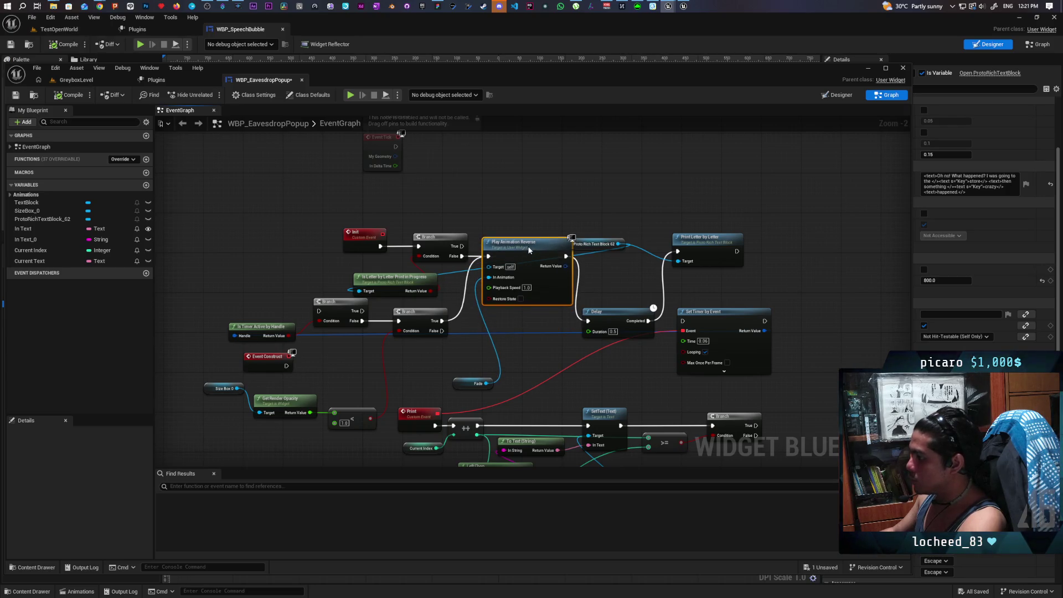
left_click_drag(590, 239, 671, 194)
left_click_drag(625, 321, 625, 248)
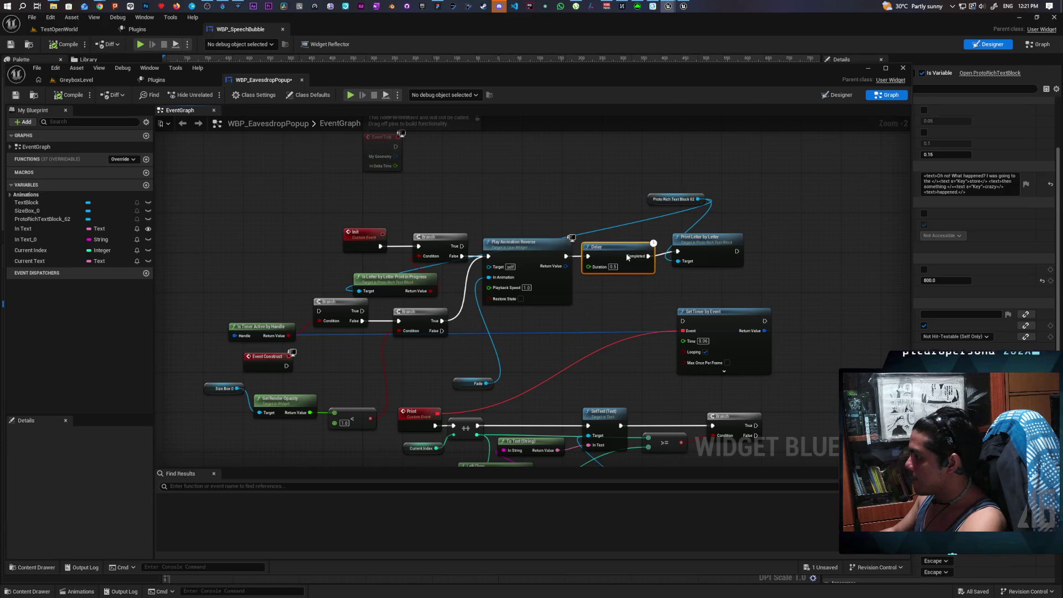
left_click_drag(708, 246, 711, 252)
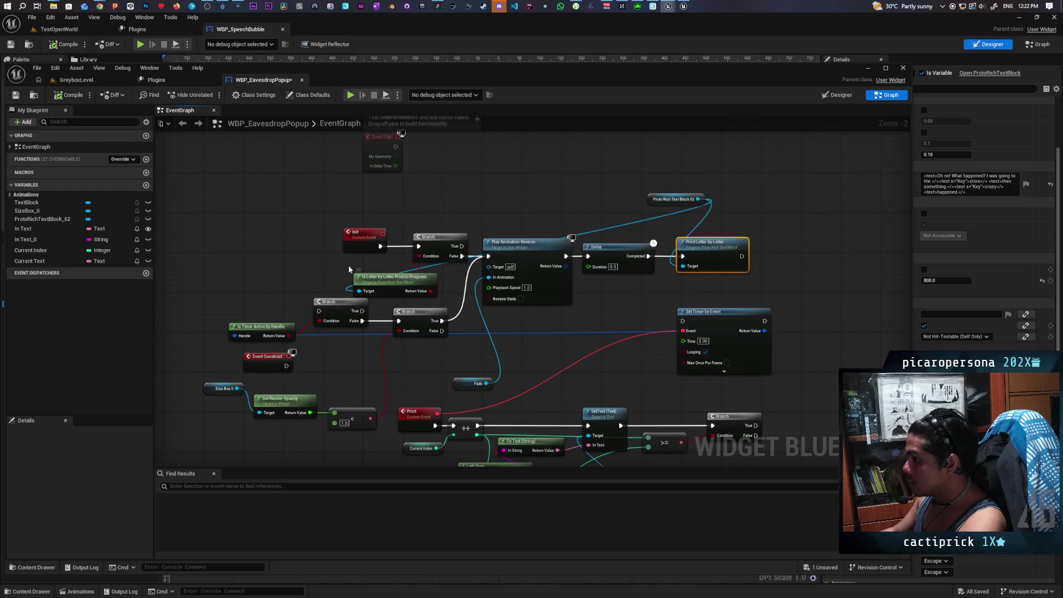
left_click_drag(326, 219, 469, 298)
mouse_move(440, 245)
left_mouse_down()
mouse_move(346, 245)
mouse_move(398, 320)
mouse_move(424, 249)
left_mouse_up()
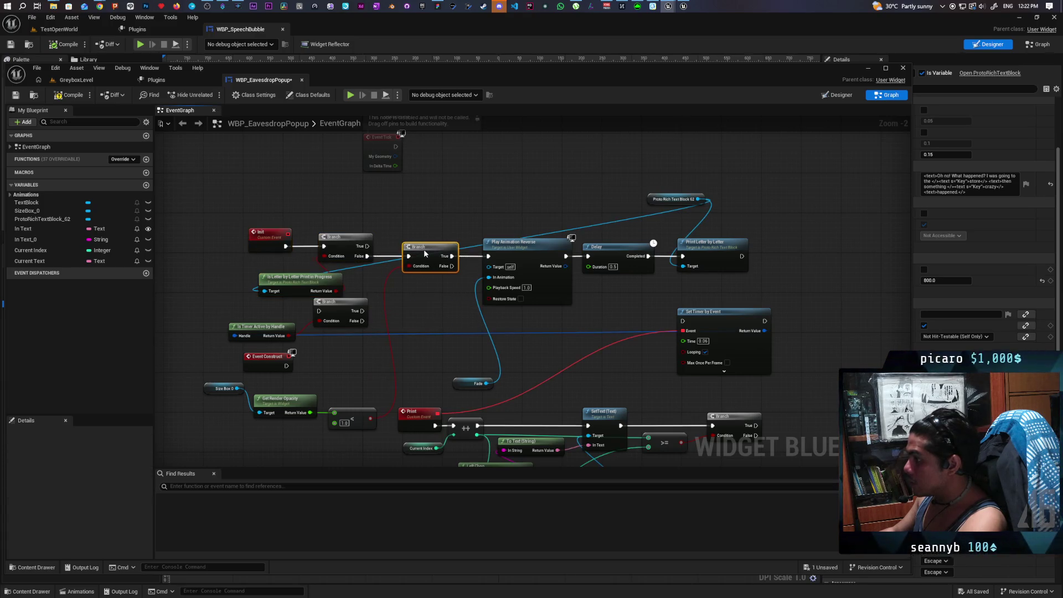
mouse_move(422, 387)
left_mouse_down()
mouse_move(402, 333)
mouse_move(434, 371)
mouse_move(458, 304)
mouse_move(477, 339)
mouse_move(468, 354)
left_mouse_up()
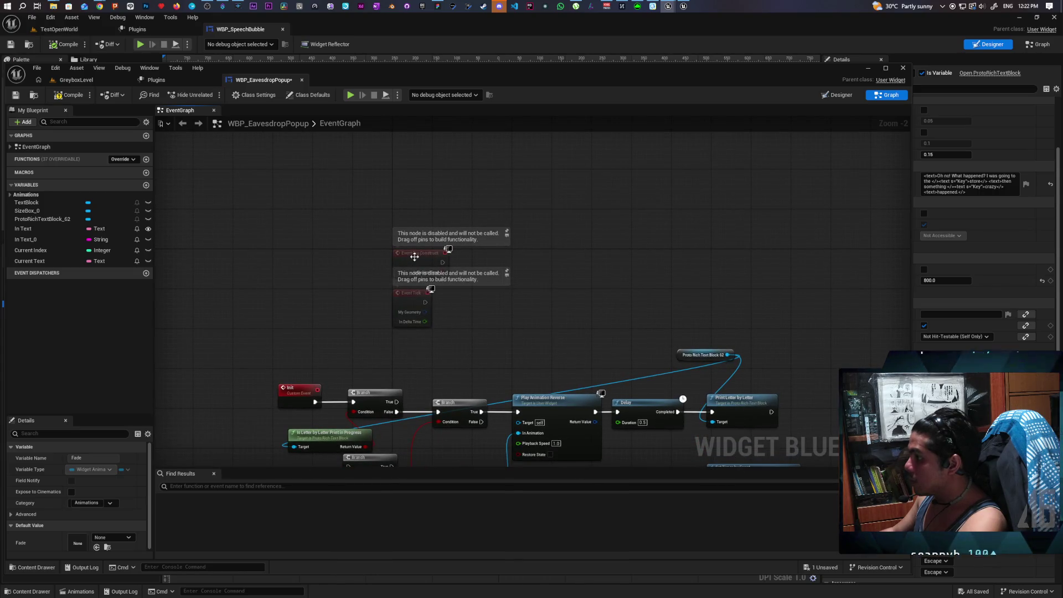
- Have Event Pre Construct call Hide Text on a duplicated Proto Rich Text Block 62 reference
left_click_drag(408, 297, 338, 307)
left_click_drag(428, 267, 415, 245)
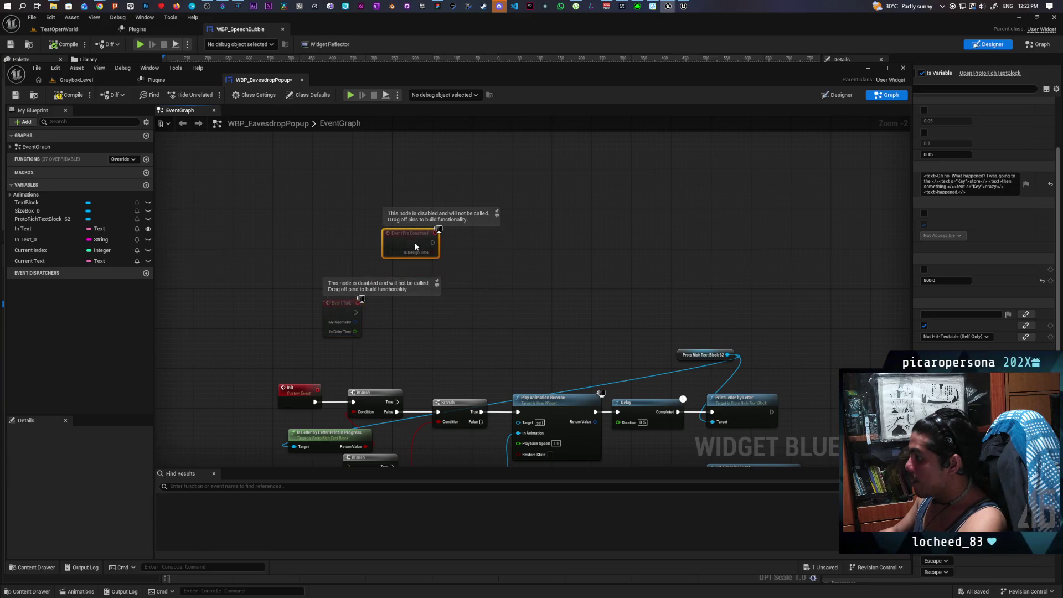
left_click(698, 355)
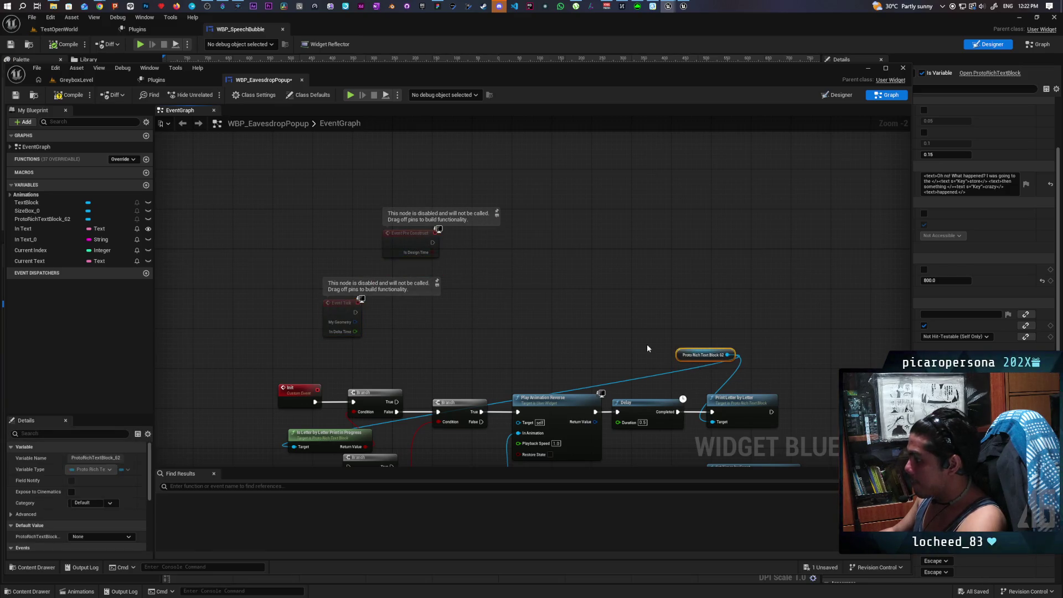
key("ctrl+d")
left_click_drag(516, 275, 559, 278)
type("hide")
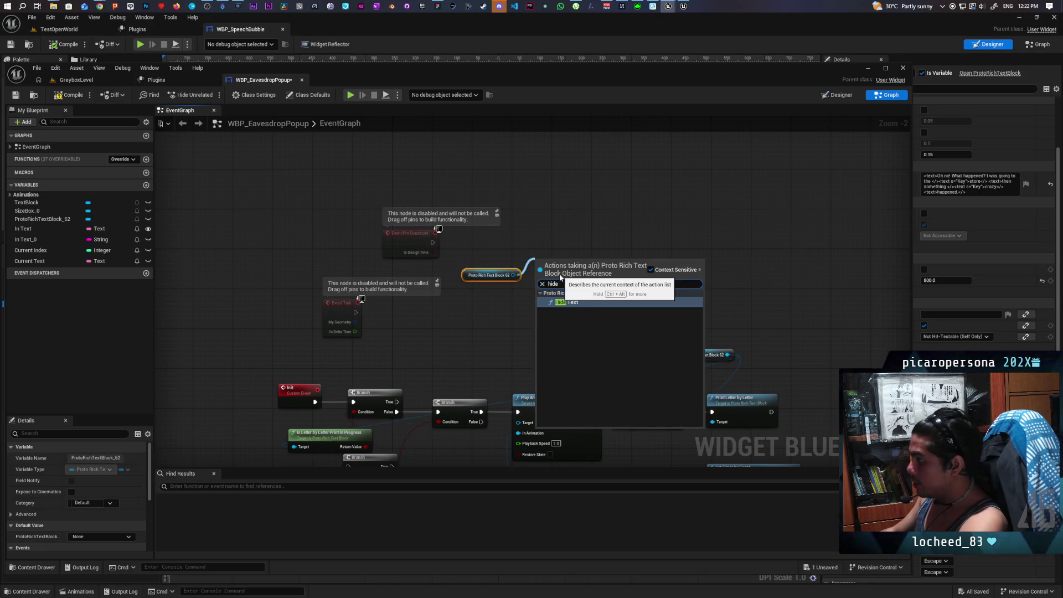
left_click(560, 303)
scroll(560, 303, "up", 2)
left_click_drag(553, 263, 546, 232)
left_click_drag(395, 244, 522, 250)
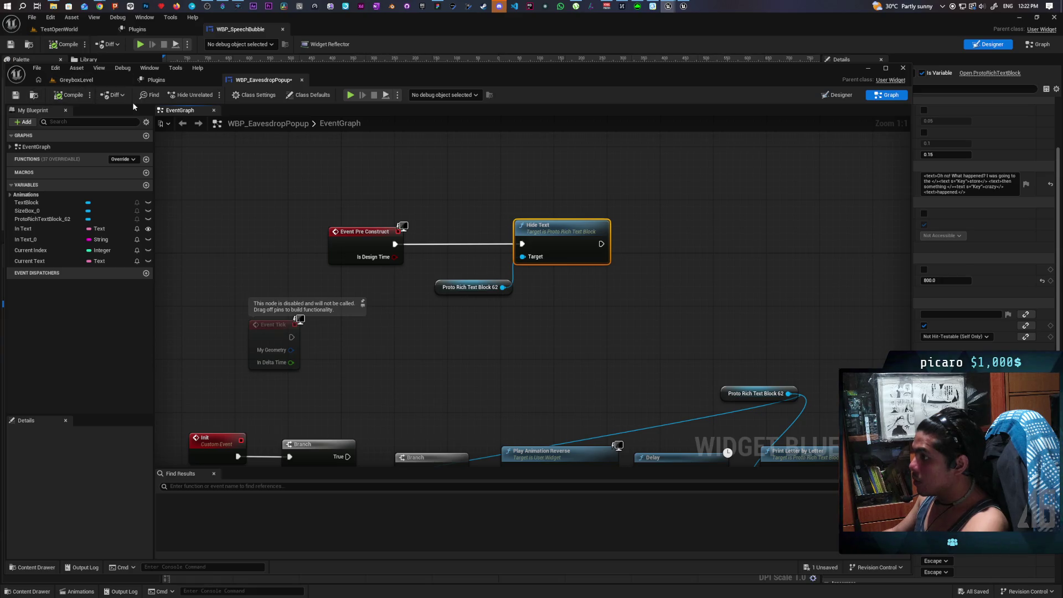
left_click(837, 94)
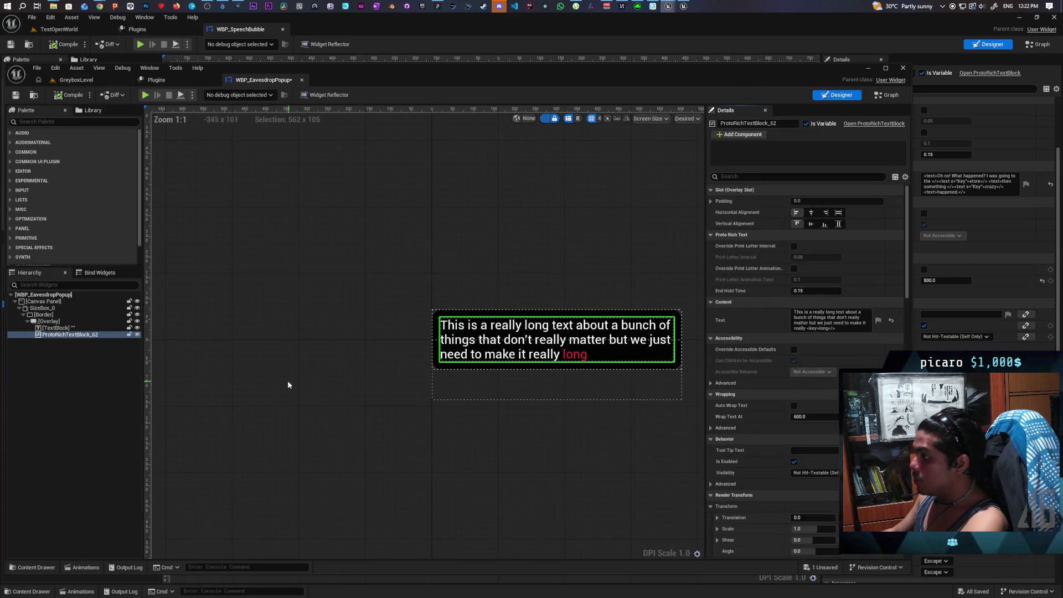
- Set SizeBox_0's Render Opacity to 0 to hide the popup text
left_click(54, 309)
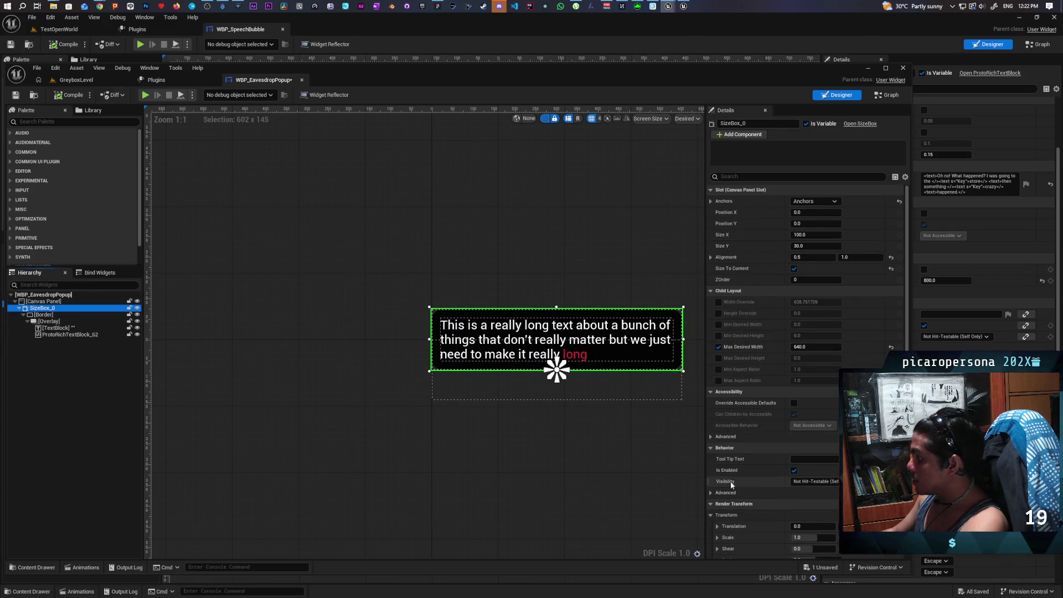
scroll(745, 497, "down", 3)
scroll(751, 487, "down", 3)
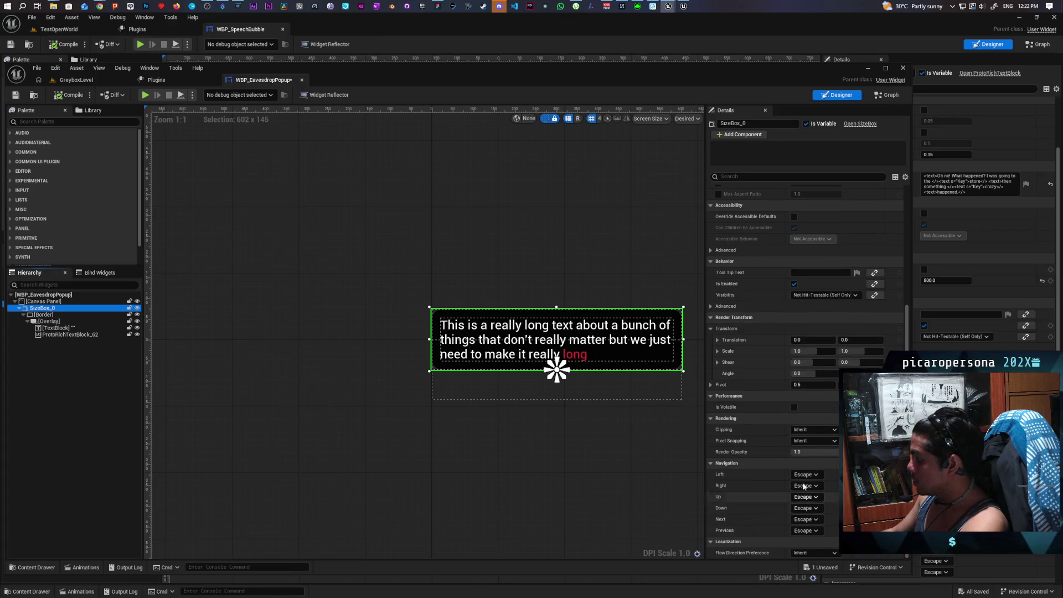
left_click(800, 452)
type("0")
key("Return")
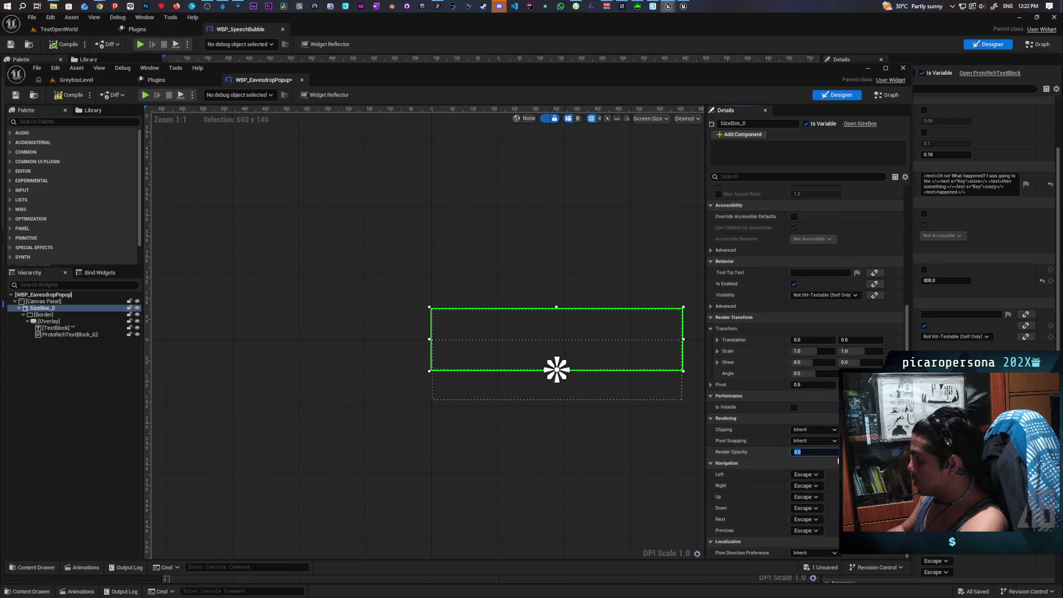
left_click(76, 80)
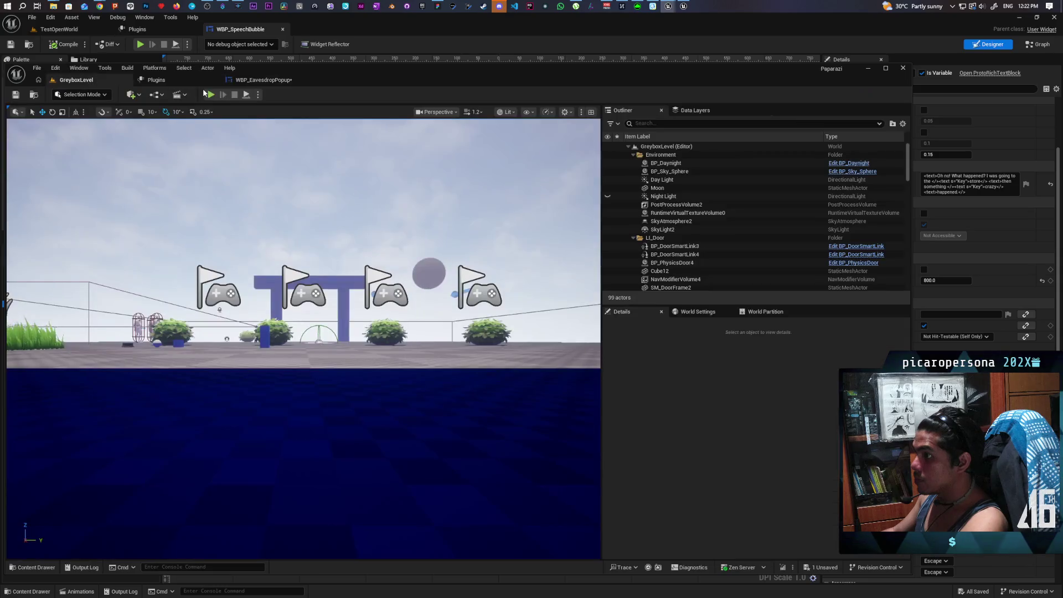
- Play GreyboxLevel to check the hidden popup, then return to WBP_EavesdropPopup
left_click(212, 95)
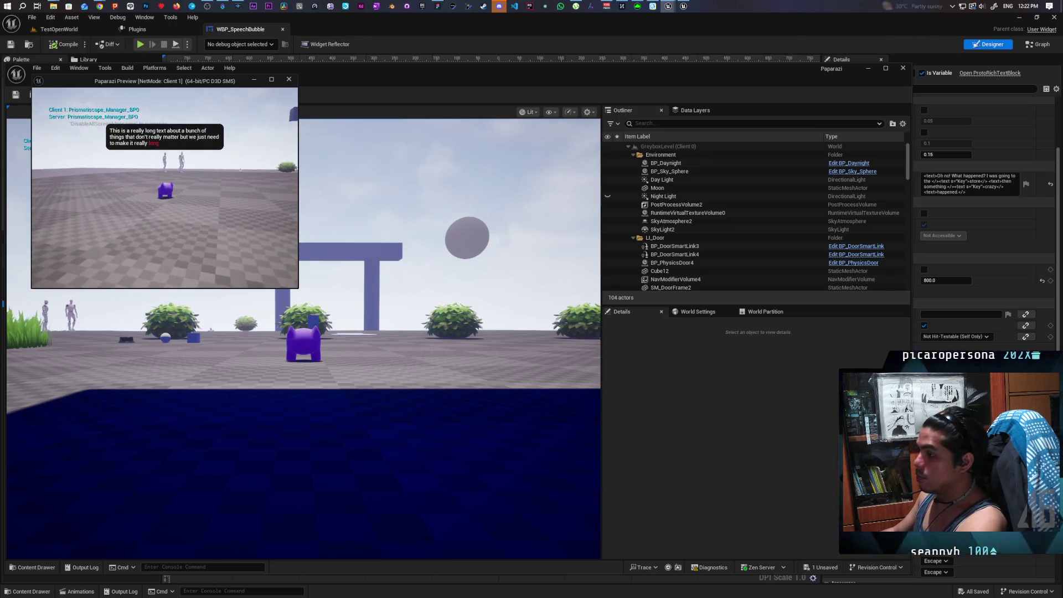
key("Escape")
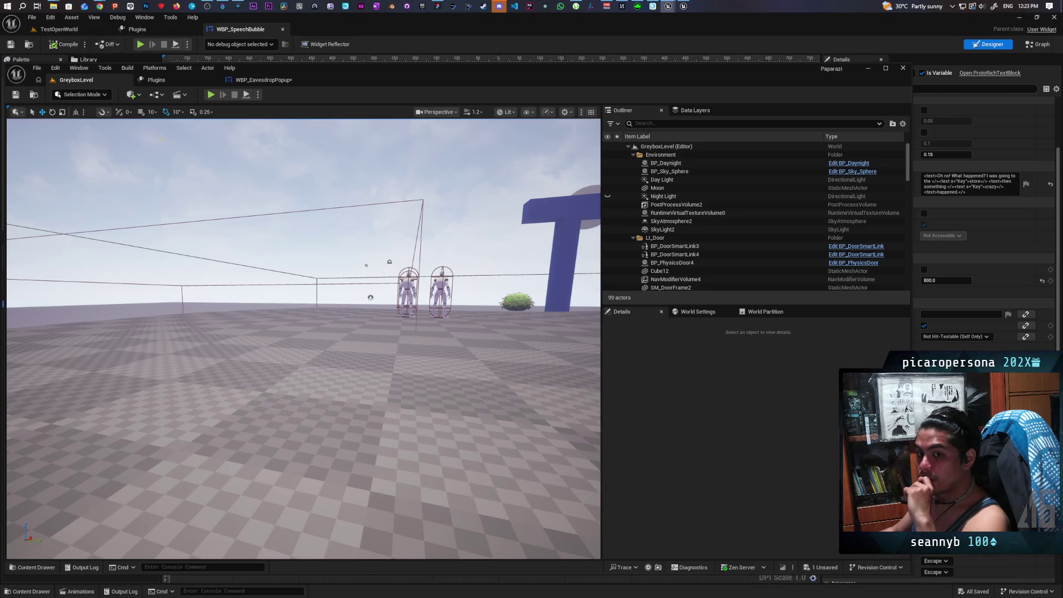
left_click(249, 82)
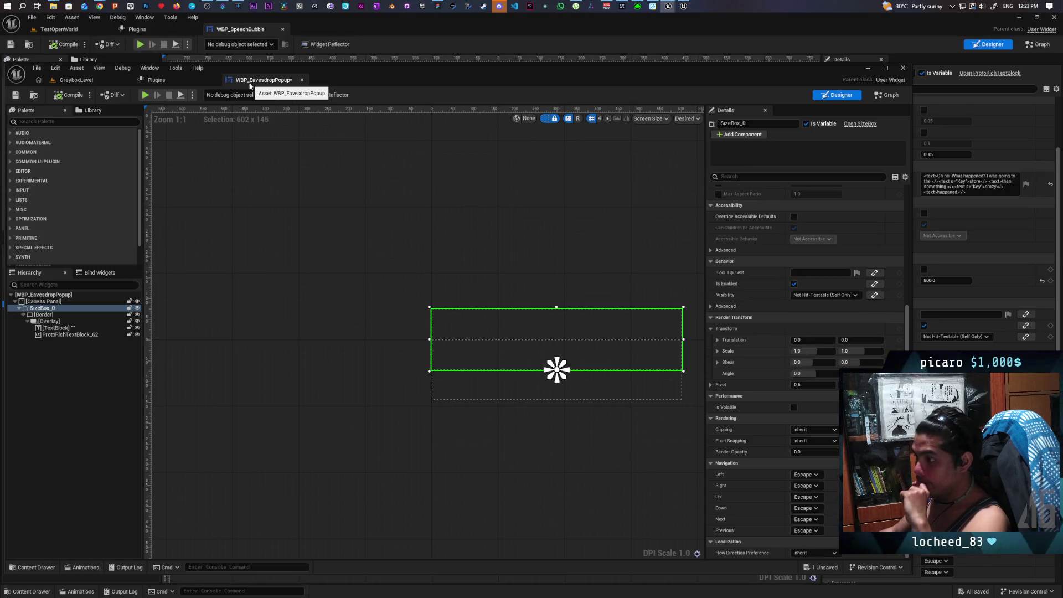
- Move Event Construct to the top of the EventGraph, then compile and save
left_click(877, 97)
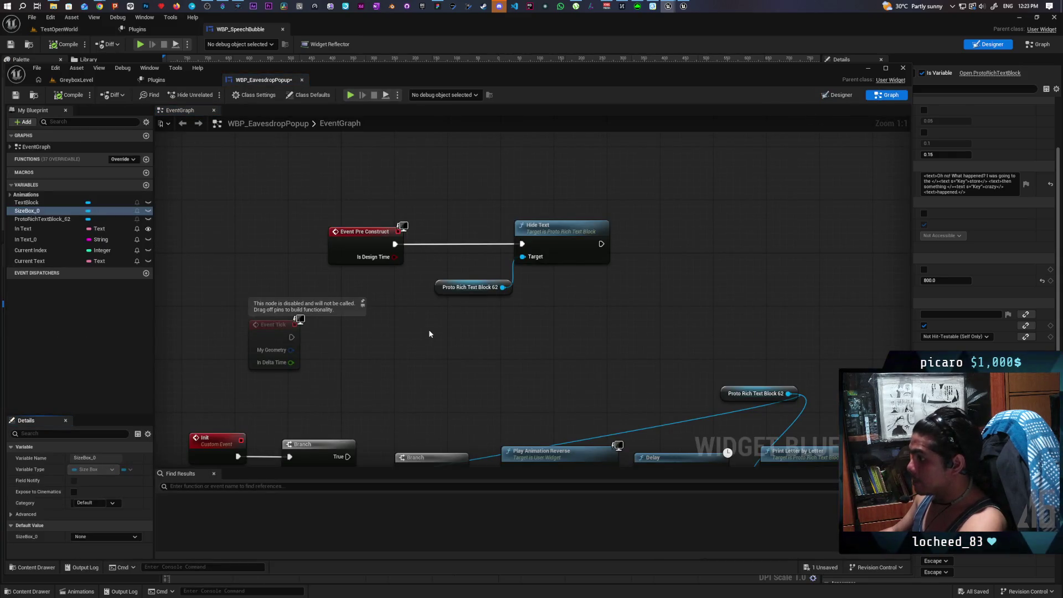
mouse_move(428, 330)
left_mouse_down()
mouse_move(462, 271)
mouse_move(510, 232)
mouse_move(531, 417)
left_mouse_up()
scroll(520, 145, "down", 4)
scroll(440, 269, "up", 1)
mouse_move(440, 269)
left_mouse_down()
mouse_move(400, 400)
mouse_move(534, 161)
mouse_move(535, 133)
mouse_move(563, 220)
mouse_move(608, 239)
left_mouse_up()
left_click(68, 95)
- Return to the Designer and select the old plain TextBlock widget
left_click_drag(501, 287, 467, 335)
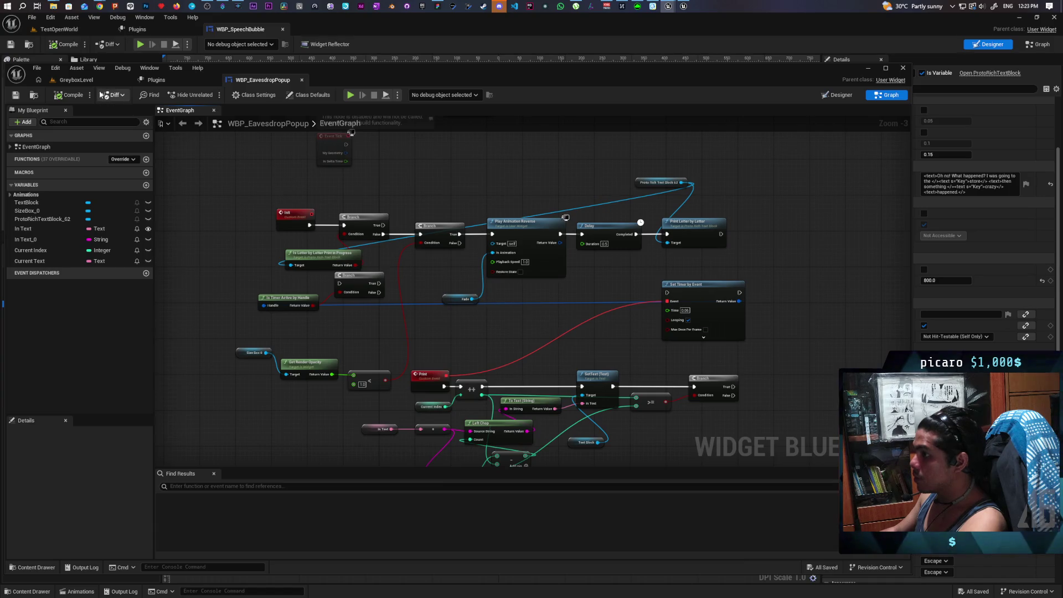
left_click(835, 98)
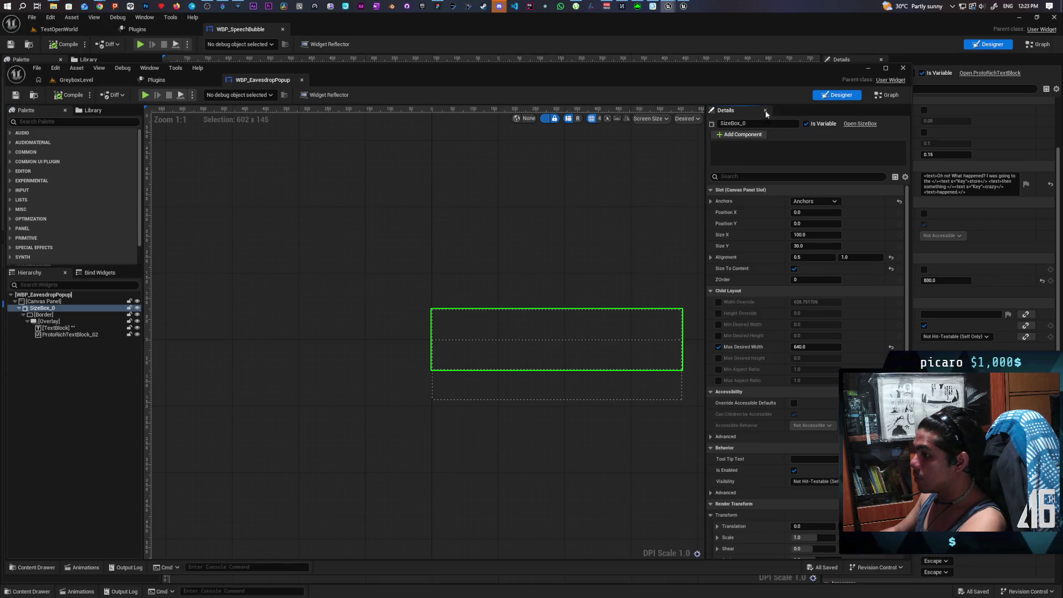
left_click(888, 95)
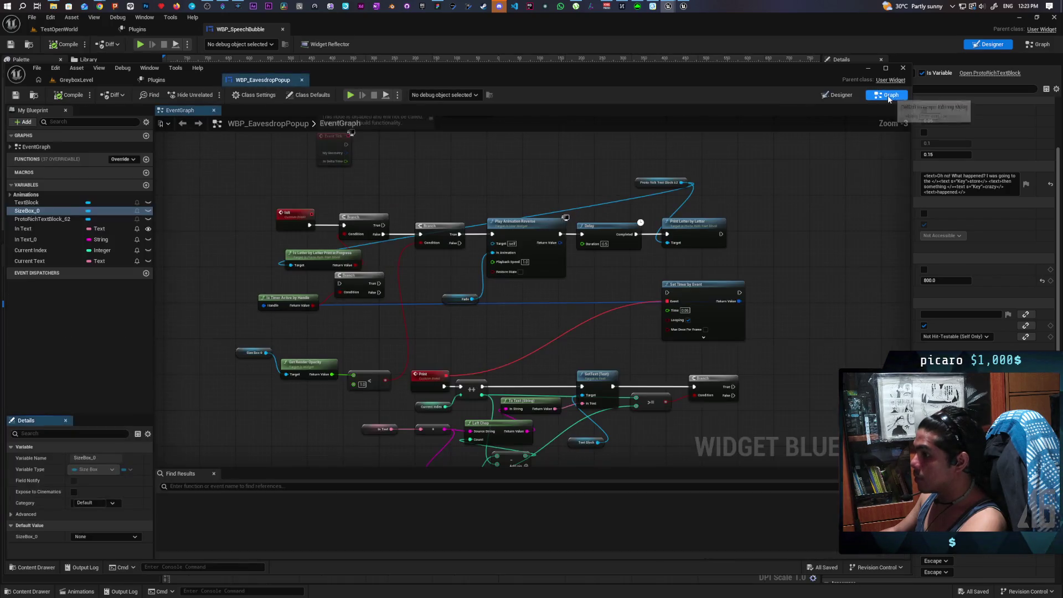
left_click(836, 97)
left_click(61, 328)
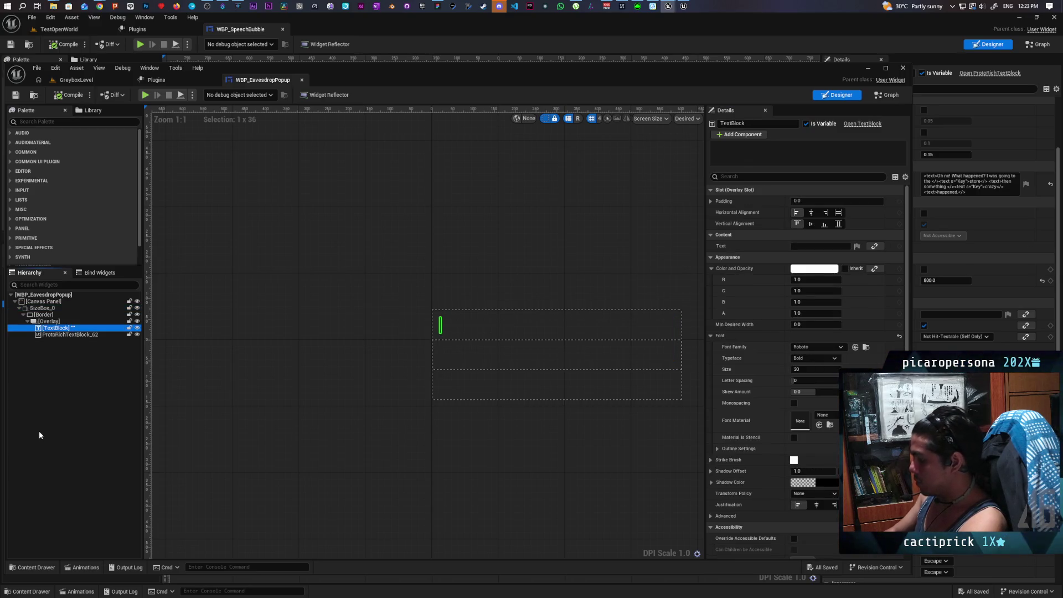
- Delete the old TextBlock widget and compile the popup blueprint to surface errors
key("Delete")
key("Return")
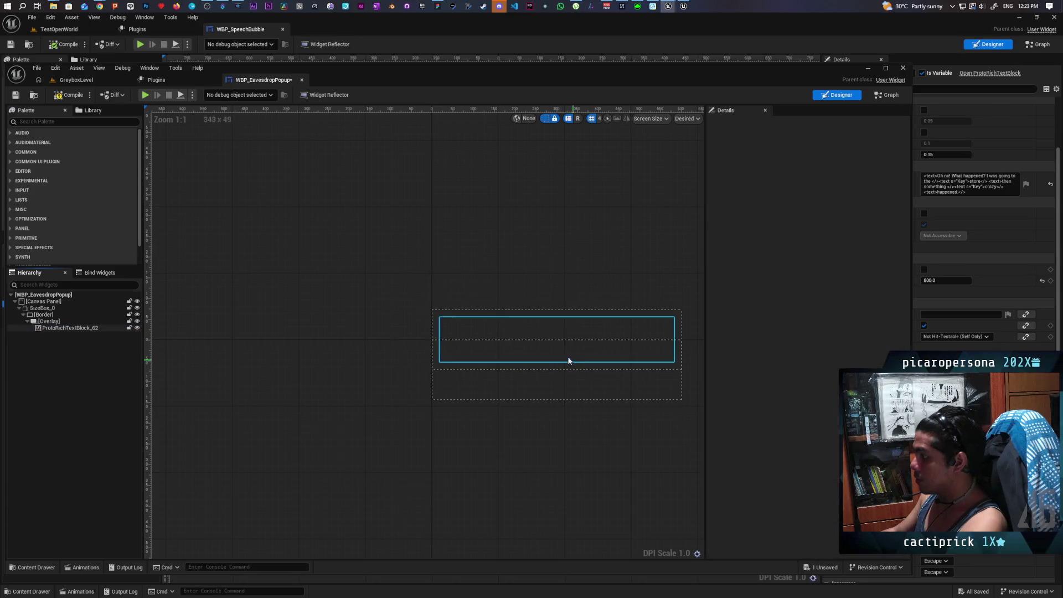
left_click(82, 96)
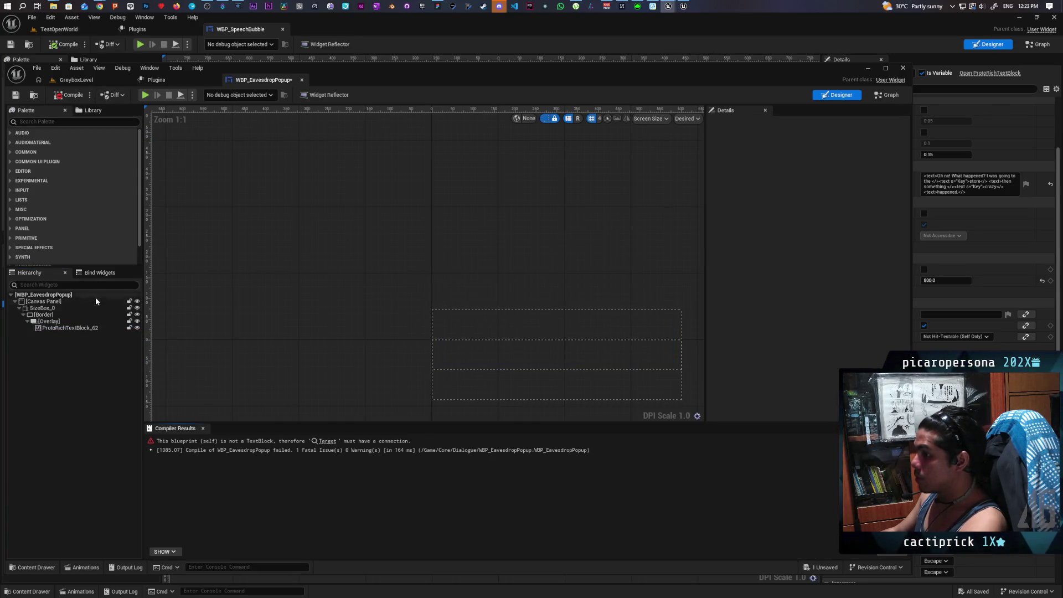
- Delete the erroring Set Text node, save the popup, and start a GreyboxLevel test play
left_click(67, 328)
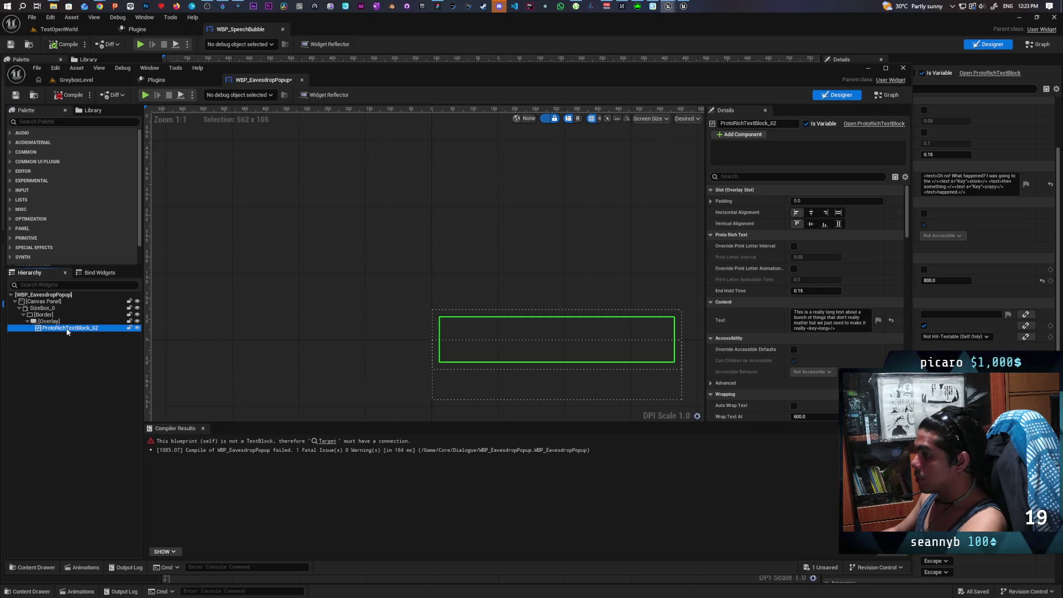
left_click(326, 441)
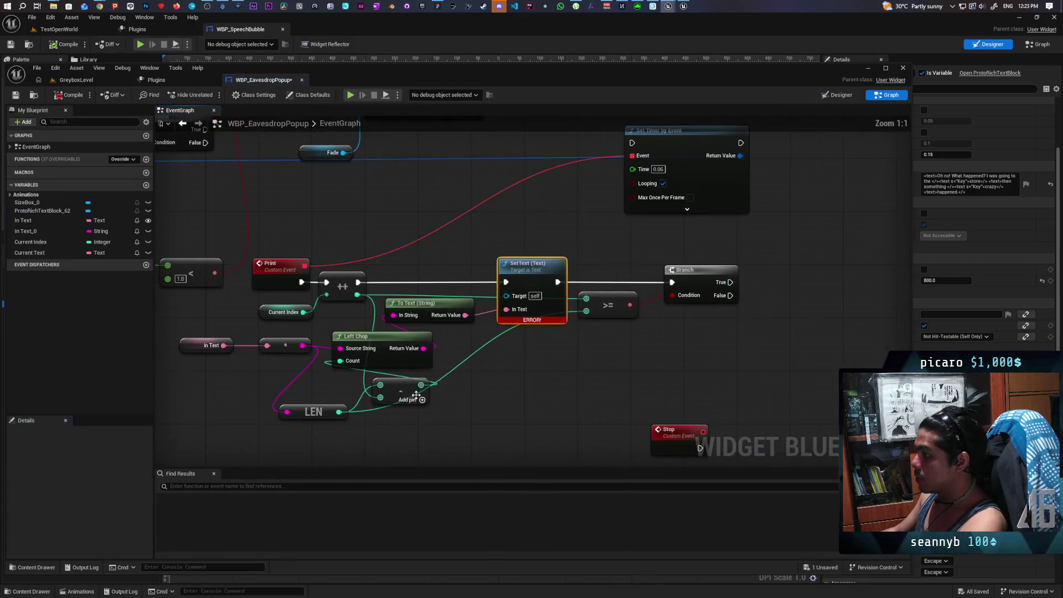
mouse_move(486, 388)
left_mouse_down()
mouse_move(543, 360)
mouse_move(571, 421)
left_mouse_up()
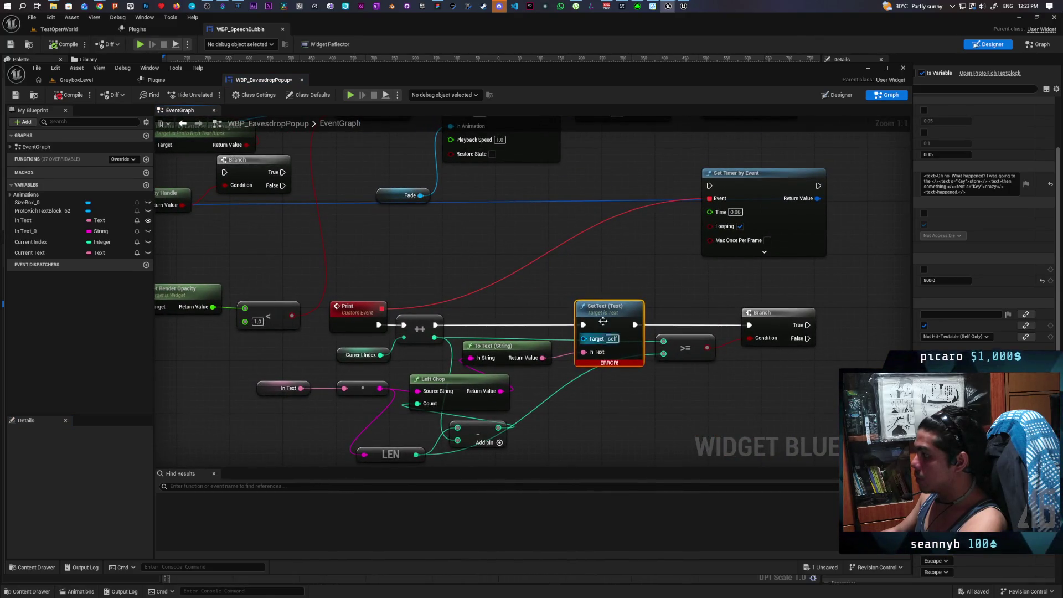
key("Delete")
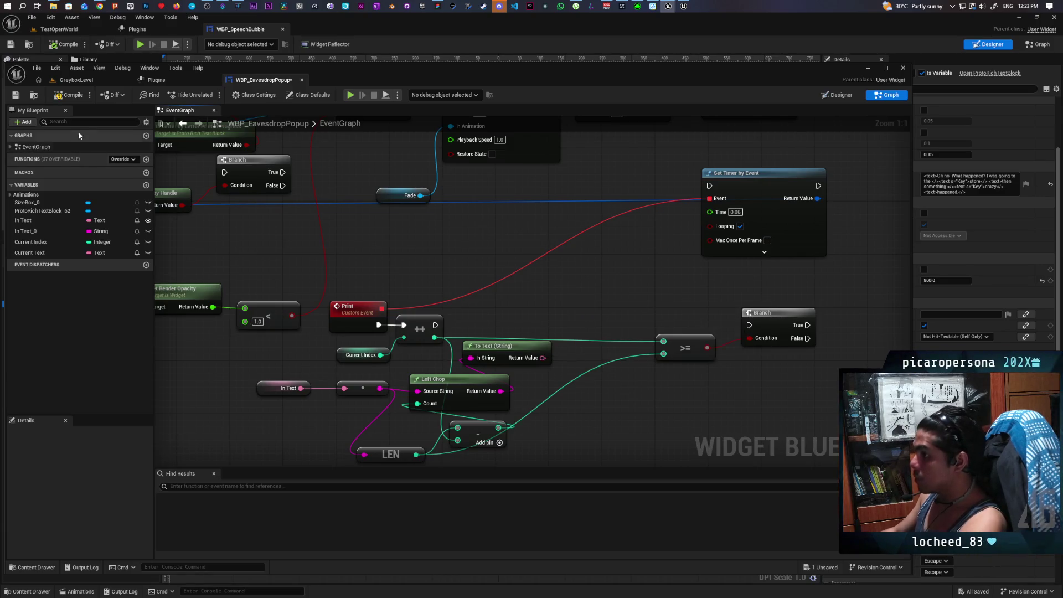
key("ctrl+s")
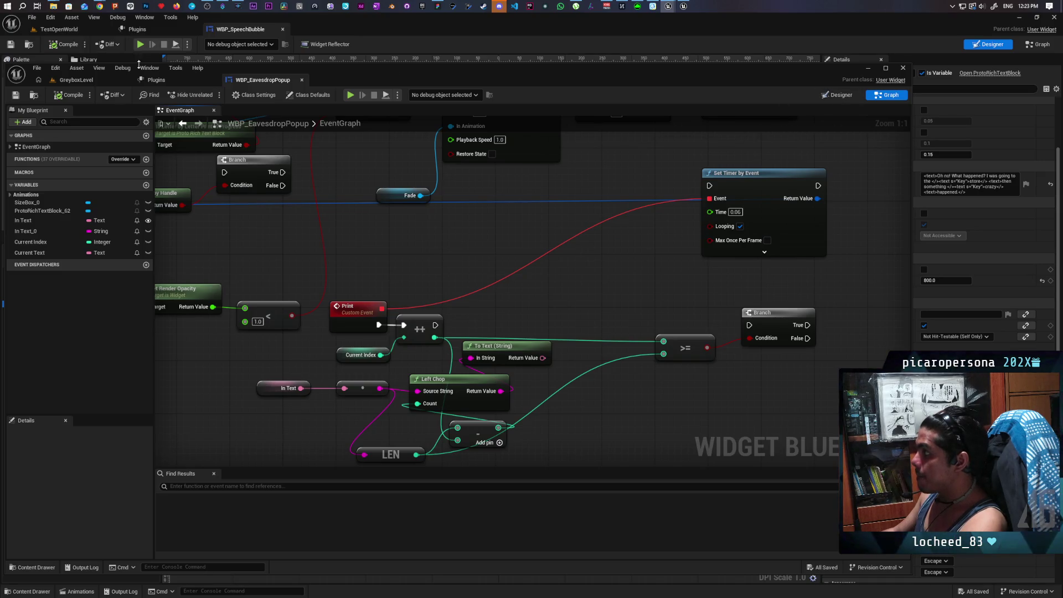
key("ctrl+Tab")
key("alt+p")
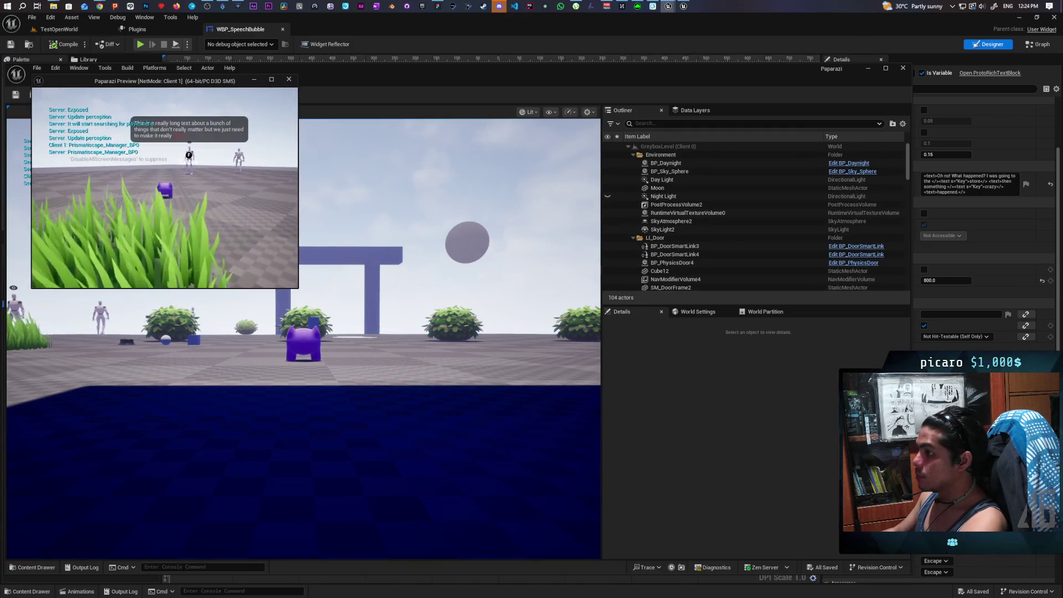
- Stop the play test and go back to WBP_EavesdropPopup's EventGraph, zoomed out
key("Escape")
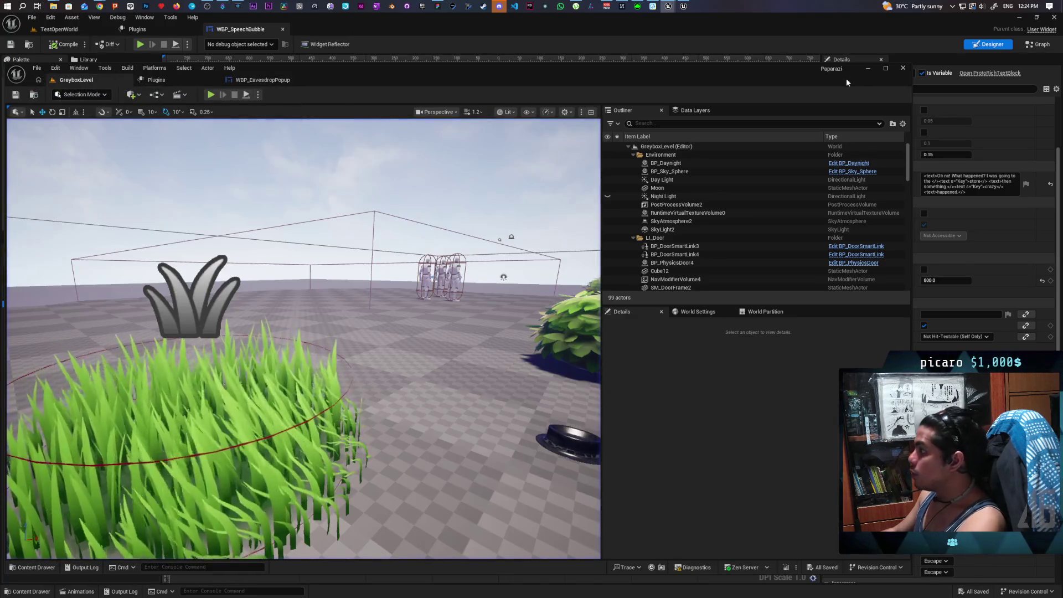
left_click(259, 81)
scroll(426, 259, "down", 3)
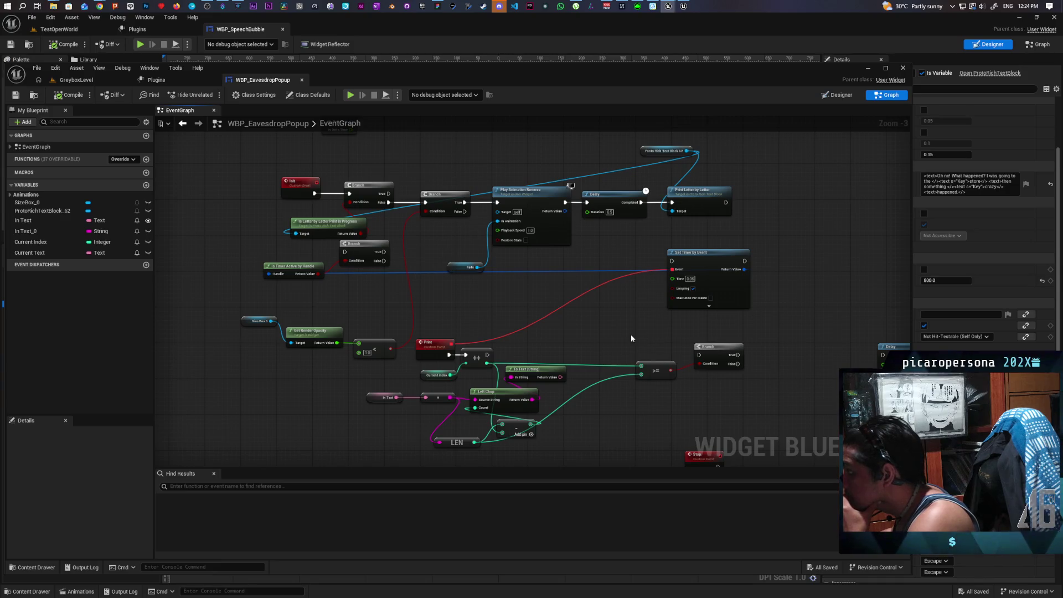
mouse_move(631, 338)
left_mouse_down()
mouse_move(636, 353)
mouse_move(371, 336)
mouse_move(326, 270)
mouse_move(325, 212)
mouse_move(538, 218)
mouse_move(567, 308)
mouse_move(548, 273)
mouse_move(551, 367)
left_mouse_up()
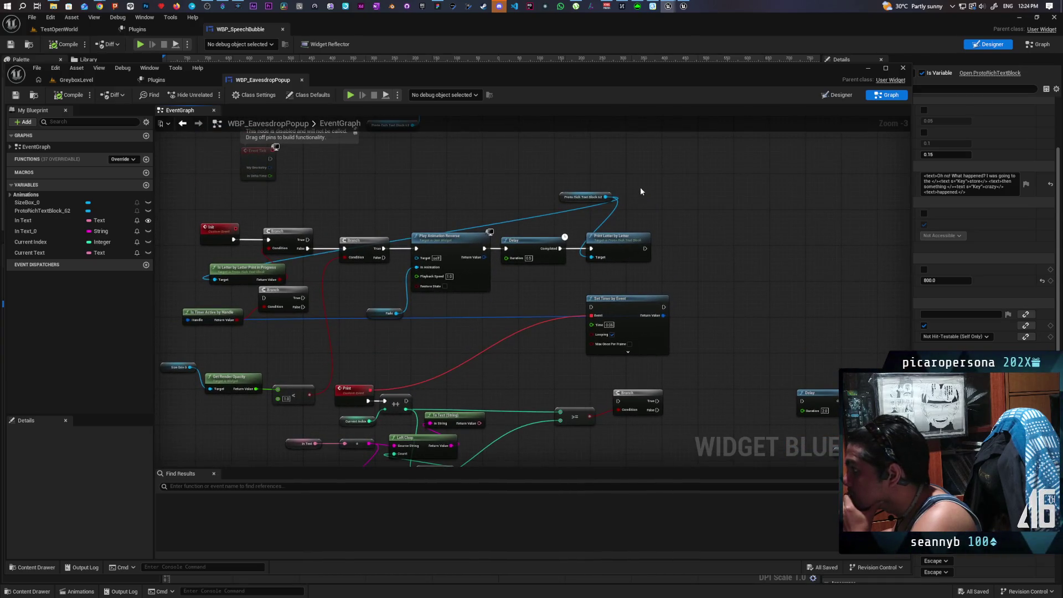
- Drag off the Proto Rich Text Block 62 output and expand the Proto Rich Text category
left_click_drag(542, 160, 569, 227)
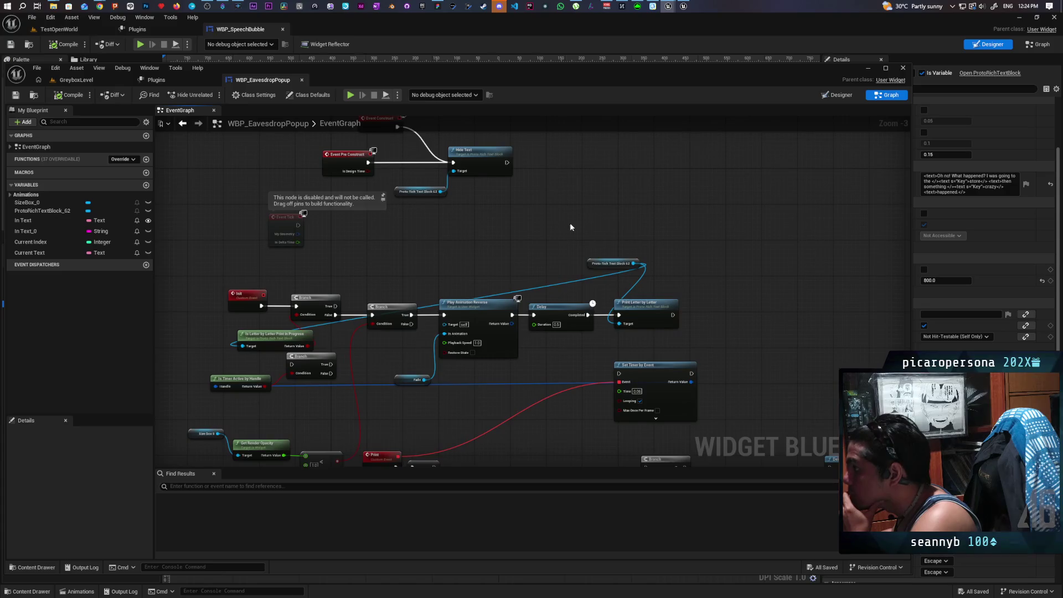
left_click_drag(633, 262, 696, 209)
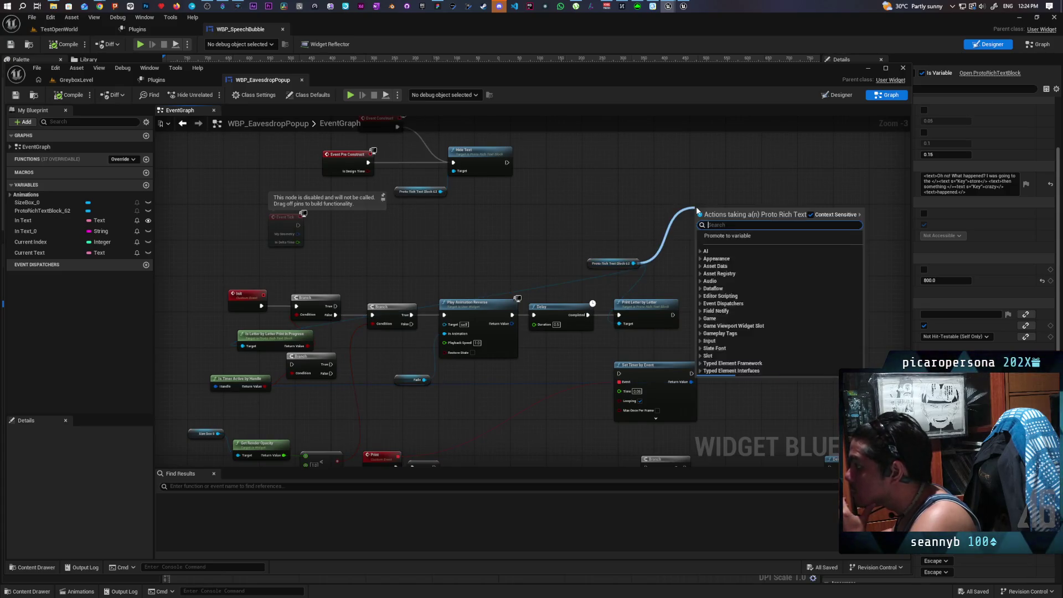
scroll(752, 300, "down", 2)
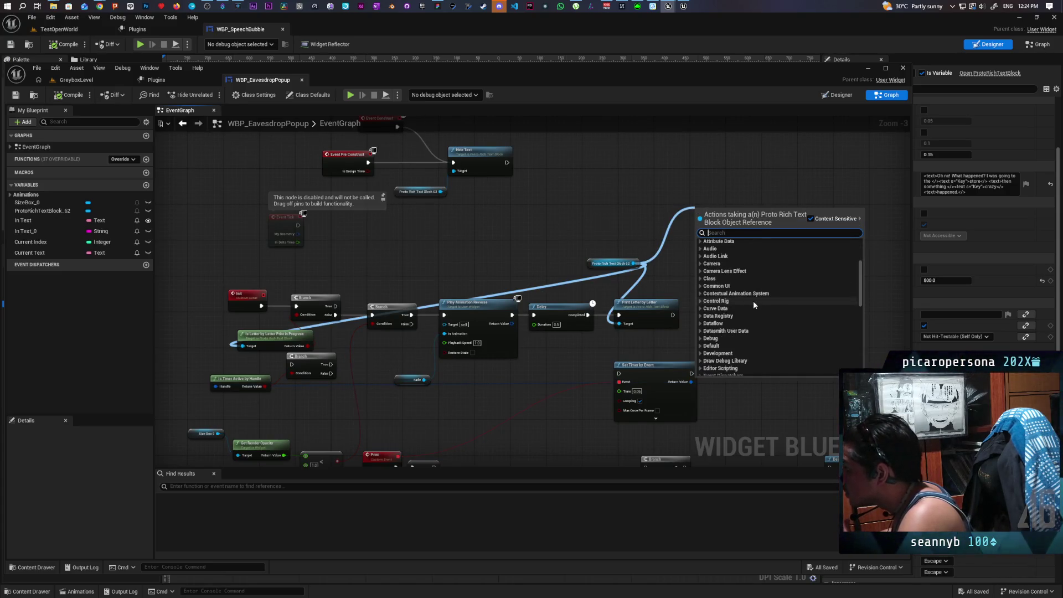
scroll(754, 304, "down", 10)
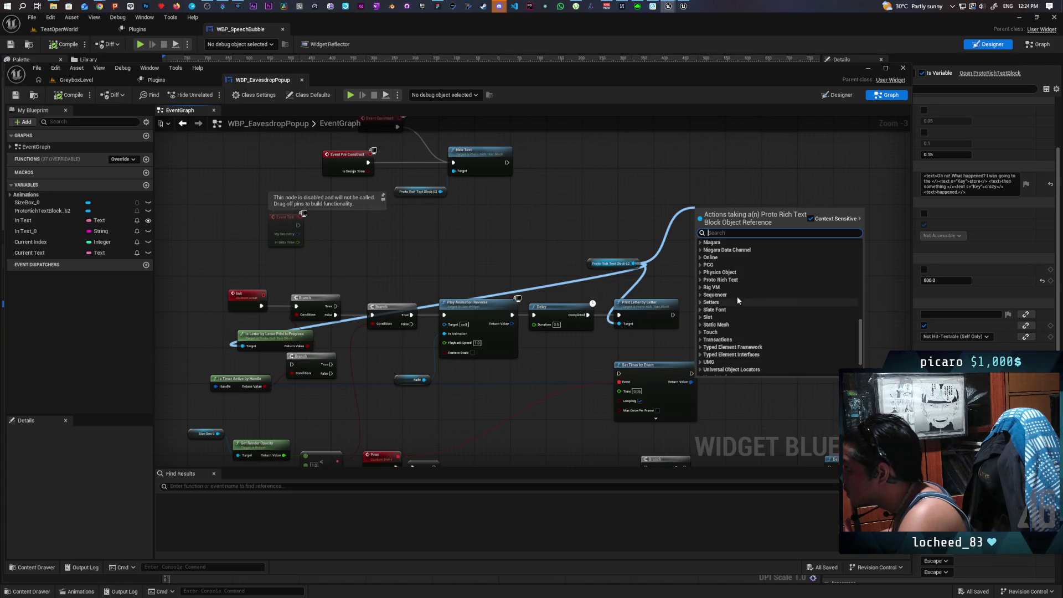
left_click(719, 279)
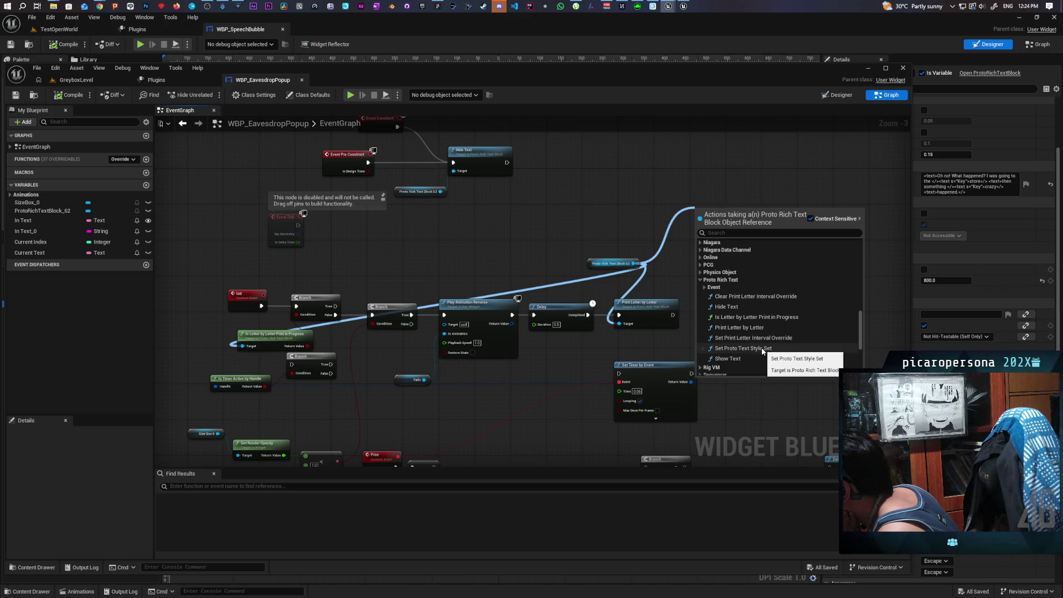
scroll(759, 348, "down", 1)
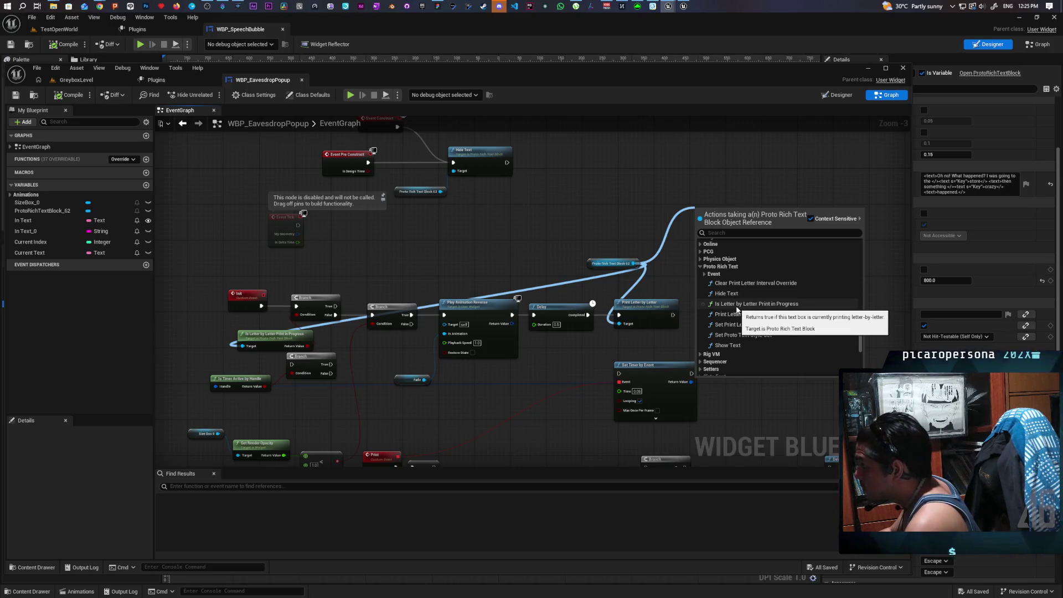
- Scroll the context action menu to review the Proto Rich Text functions
scroll(809, 301, "down", 2)
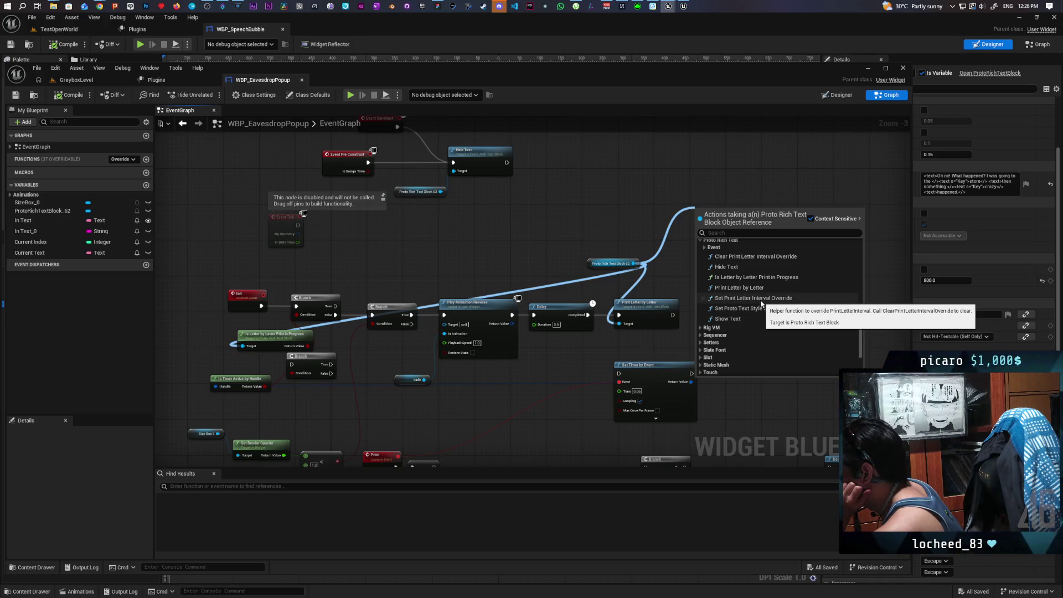
scroll(758, 313, "down", 1)
scroll(759, 313, "down", 2)
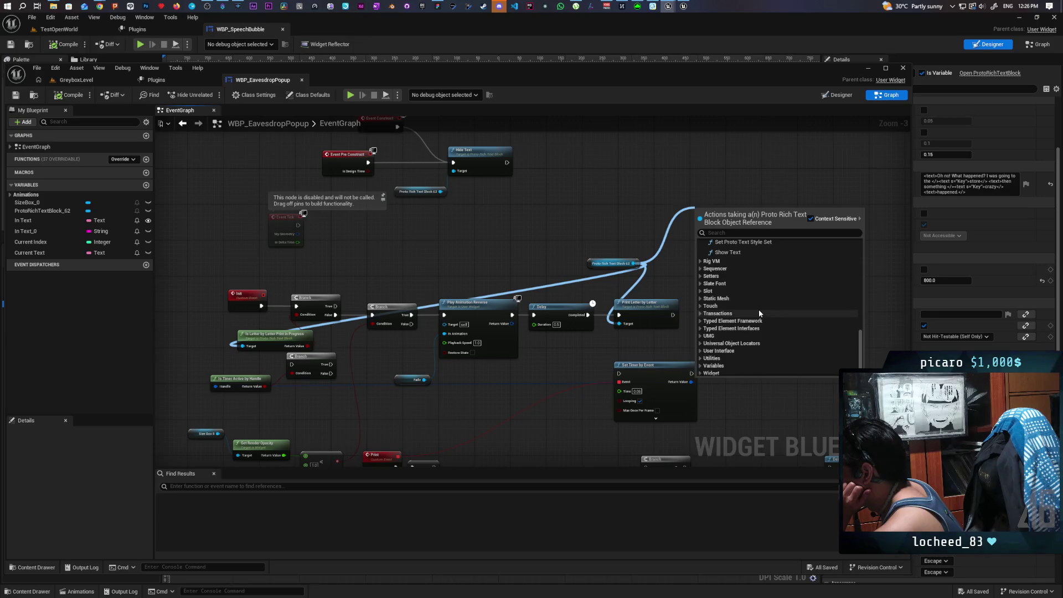
scroll(759, 314, "up", 4)
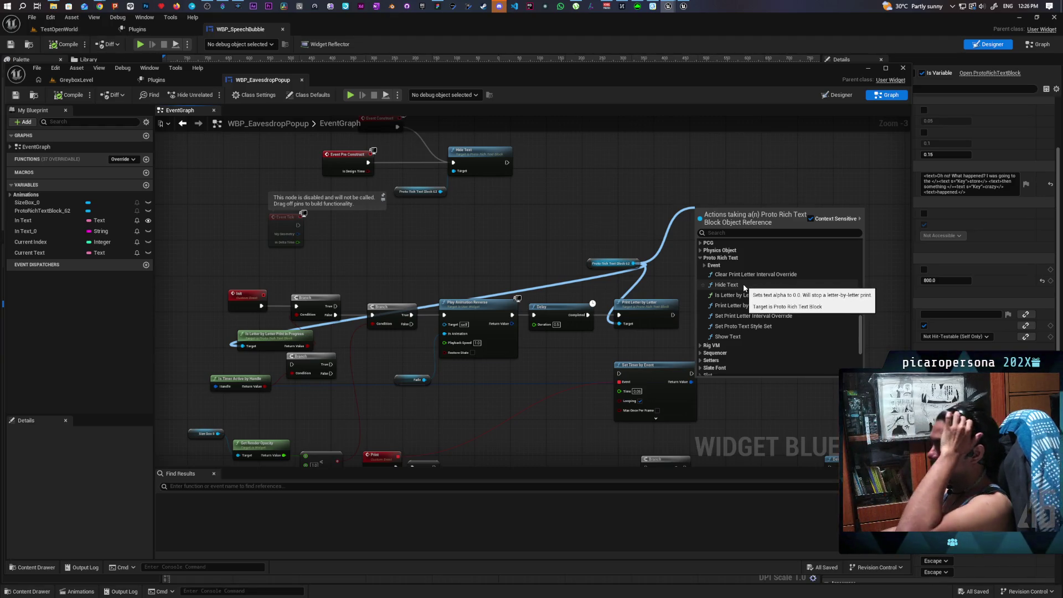
- Dismiss the action list without adding a node and pan to the Event Construct nodes
mouse_move(533, 362)
left_mouse_down()
mouse_move(616, 355)
mouse_move(661, 379)
left_mouse_up()
mouse_move(608, 288)
left_mouse_down()
mouse_move(600, 251)
mouse_move(675, 207)
mouse_move(714, 199)
left_mouse_up()
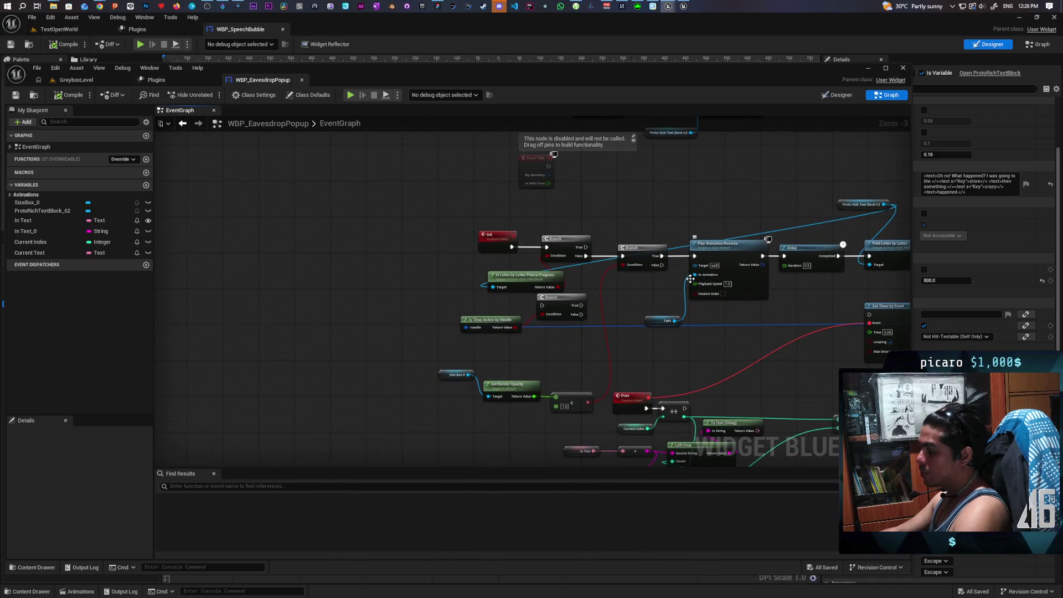
mouse_move(617, 280)
left_mouse_down()
mouse_move(629, 347)
mouse_move(575, 301)
mouse_move(580, 356)
left_mouse_up()
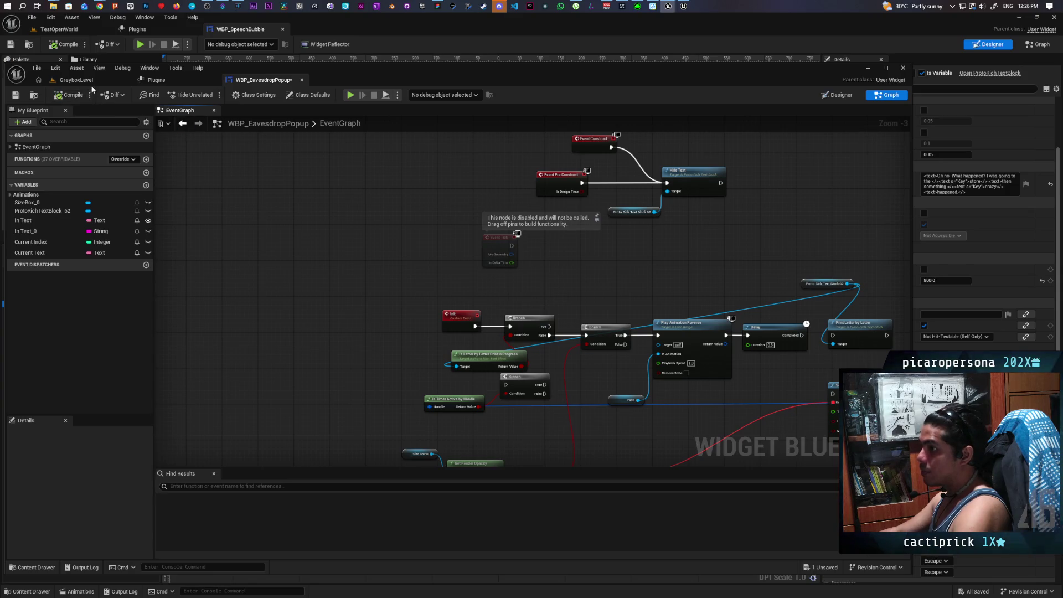
- Play-test the level, walk toward the speaking NPC, then stop the session
key("alt+p")
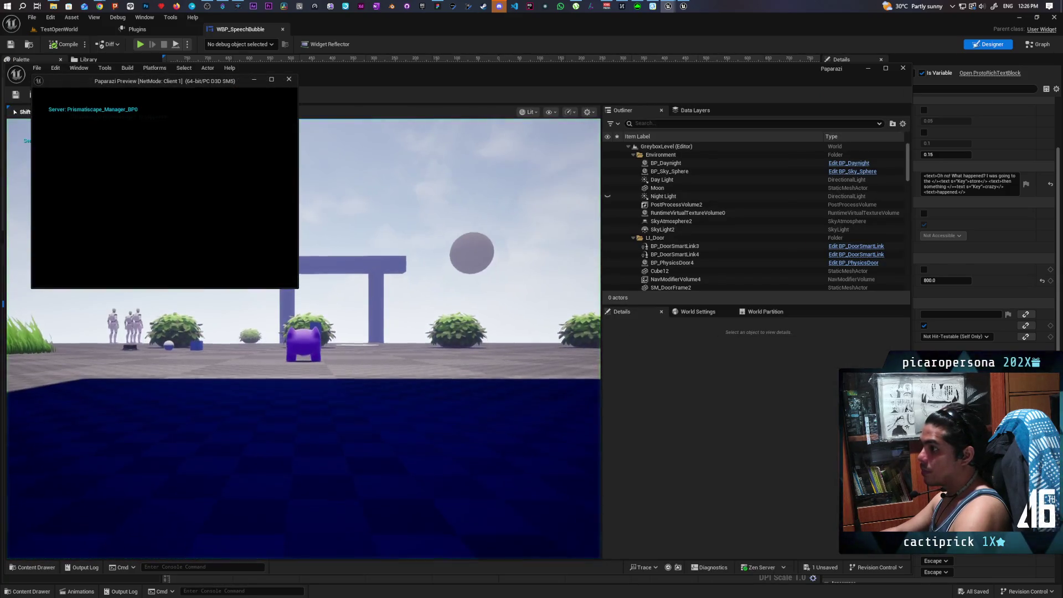
key("w")
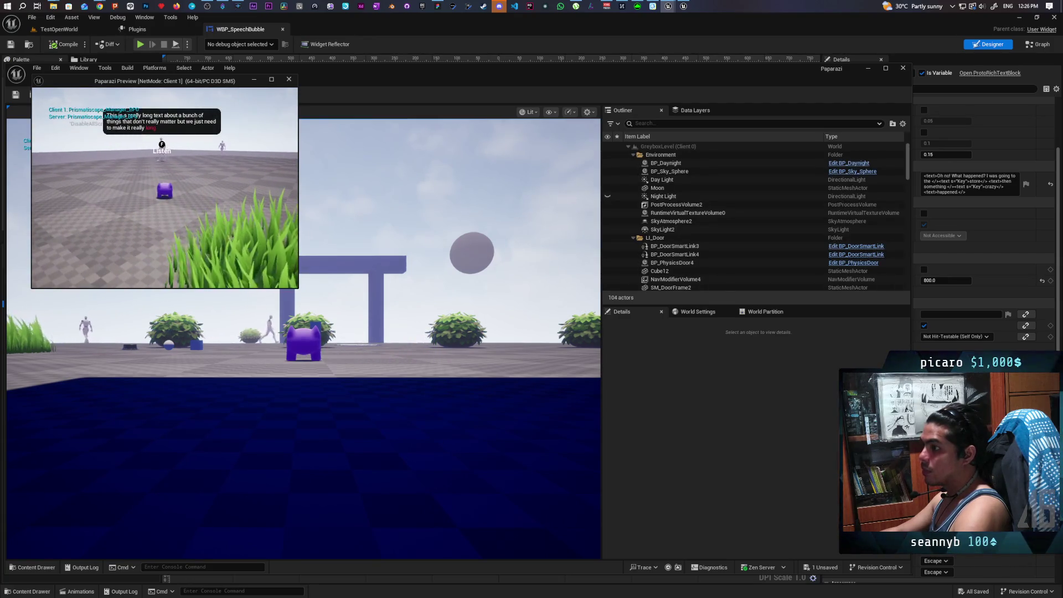
key("Escape")
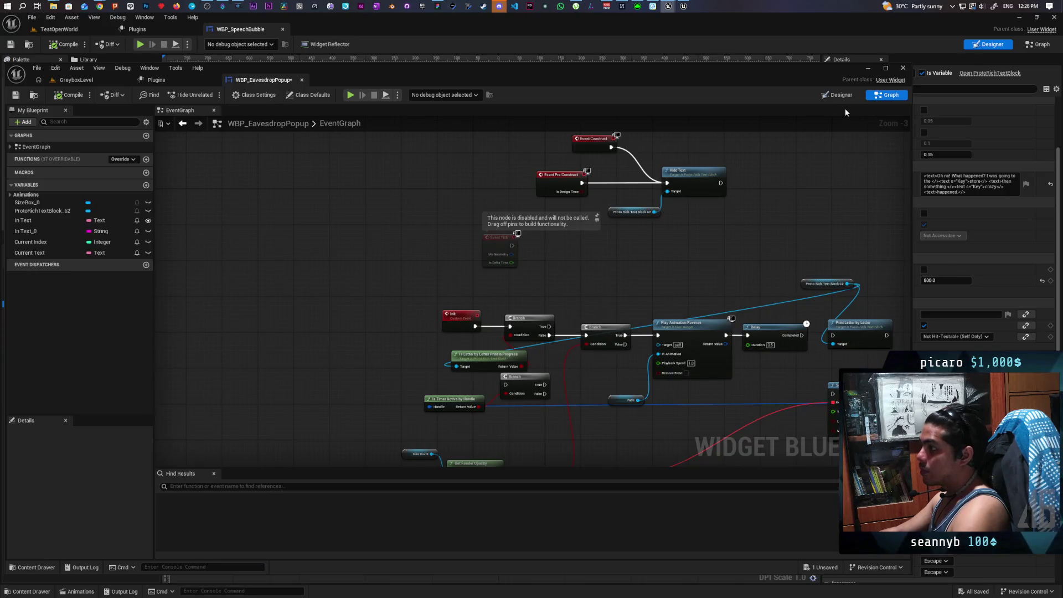
- In the Designer, edit the rich text block's Content Text, placing the cursor near the <key> tag
left_click(836, 95)
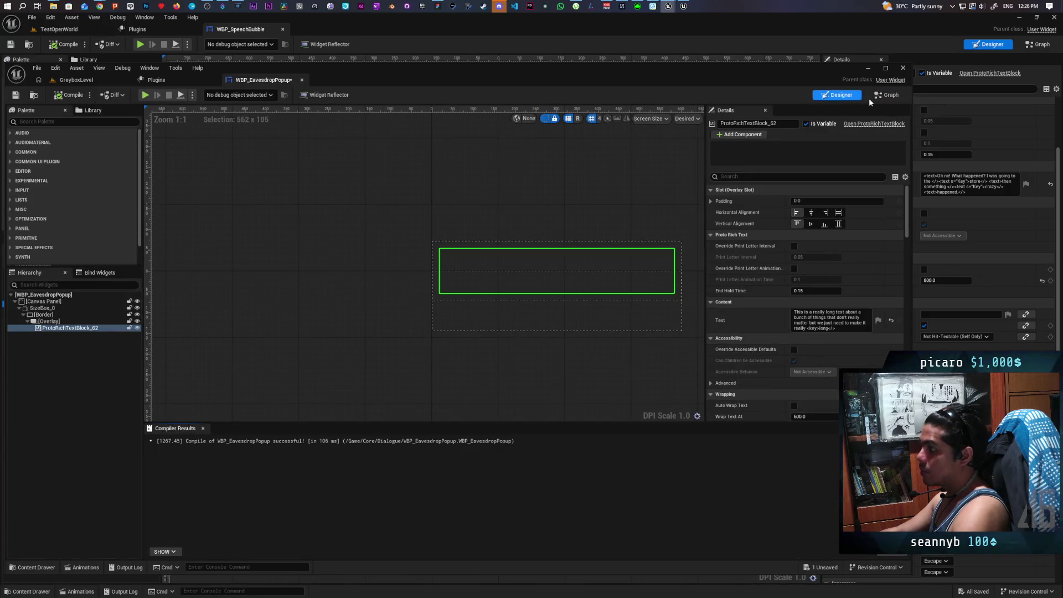
left_click(883, 96)
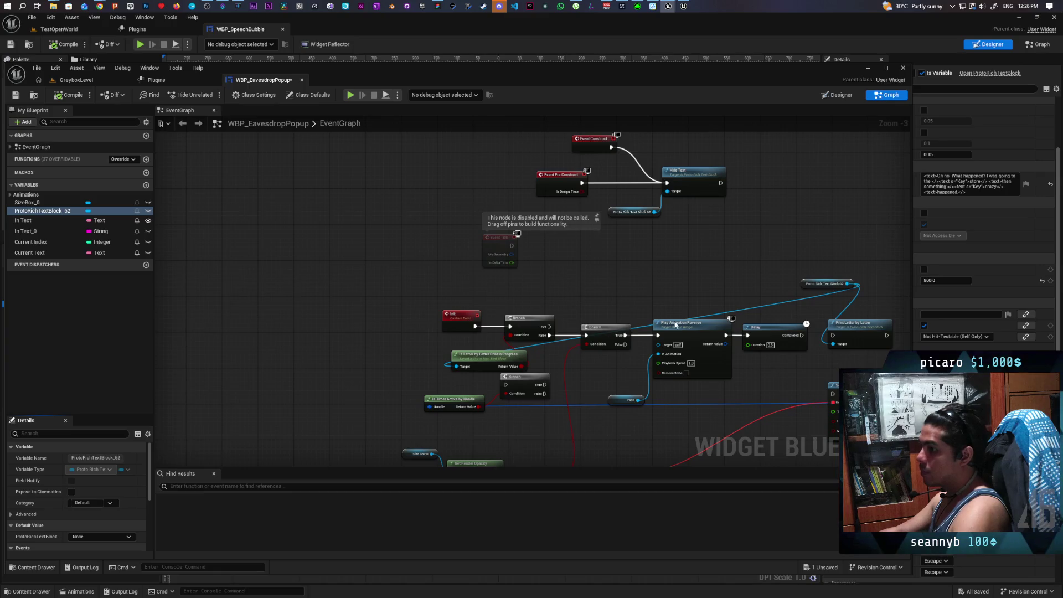
scroll(412, 280, "down", 1)
scroll(440, 316, "up", 2)
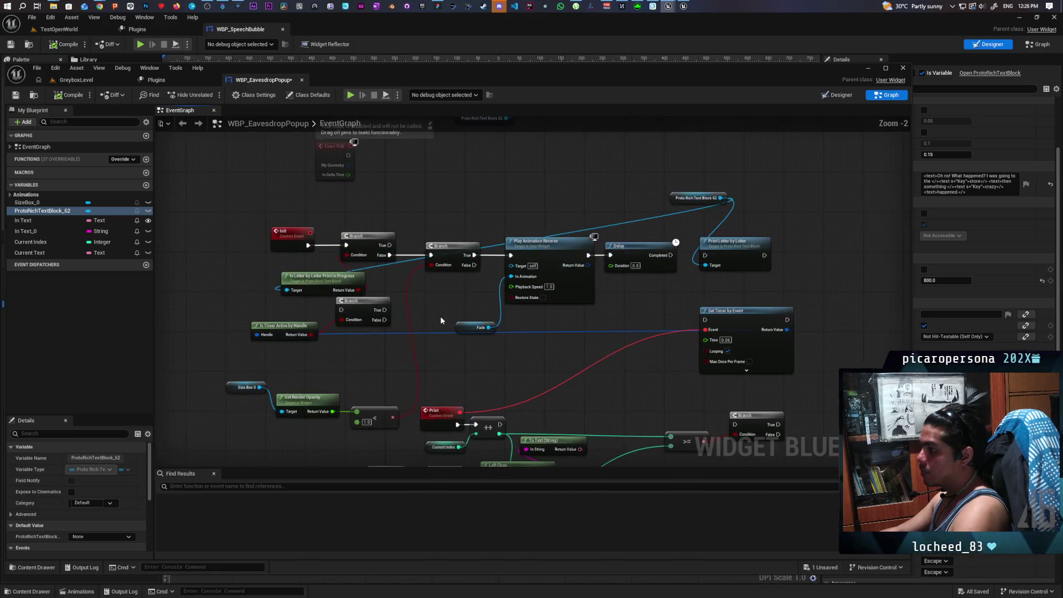
mouse_move(440, 310)
left_mouse_down()
mouse_move(454, 367)
mouse_move(493, 361)
mouse_move(507, 287)
mouse_move(507, 316)
left_mouse_up()
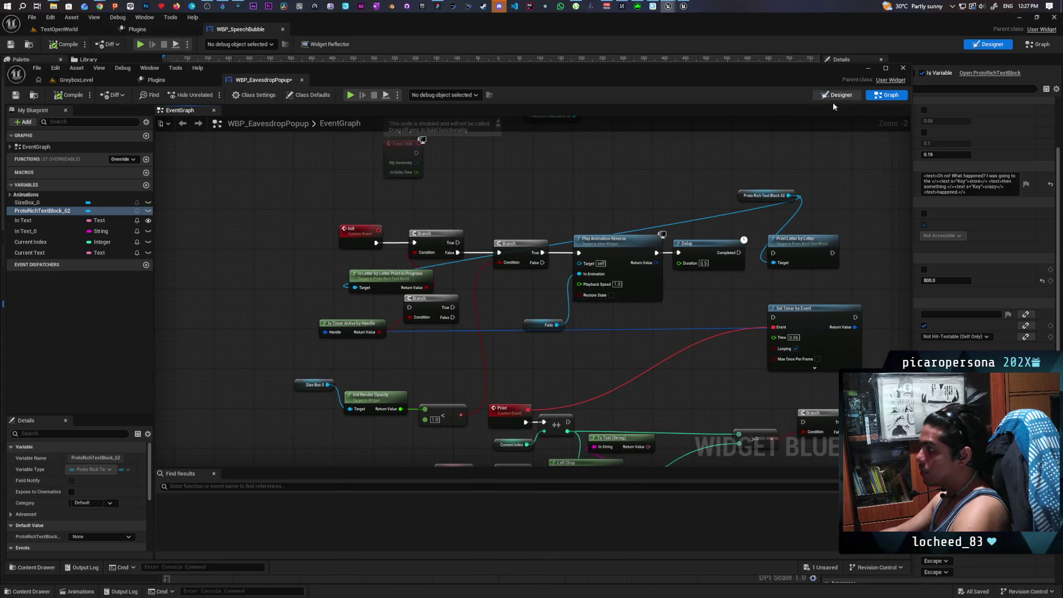
left_click(832, 97)
left_click(808, 312)
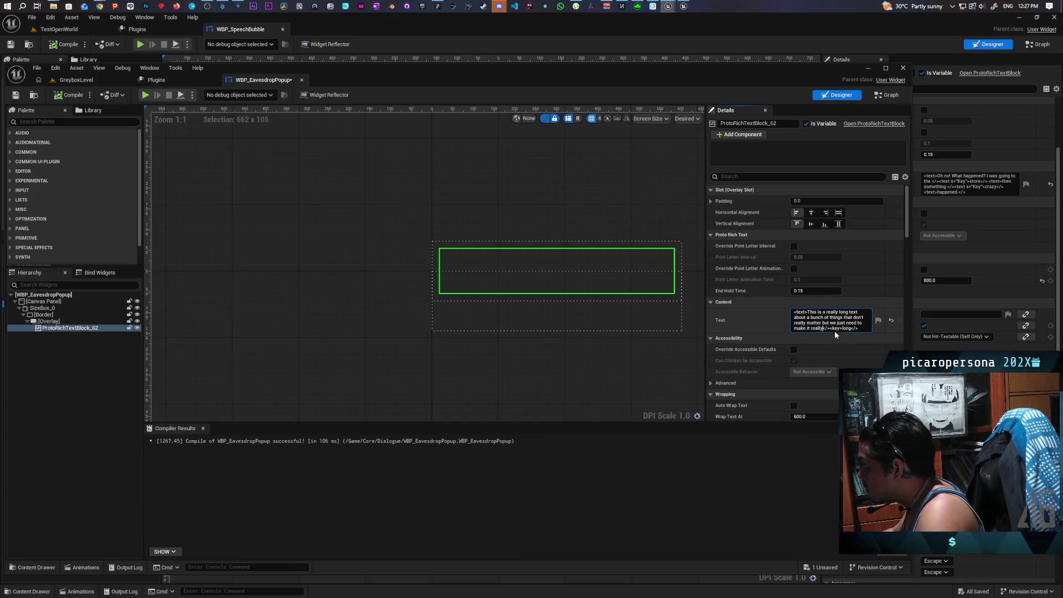
left_click(832, 329)
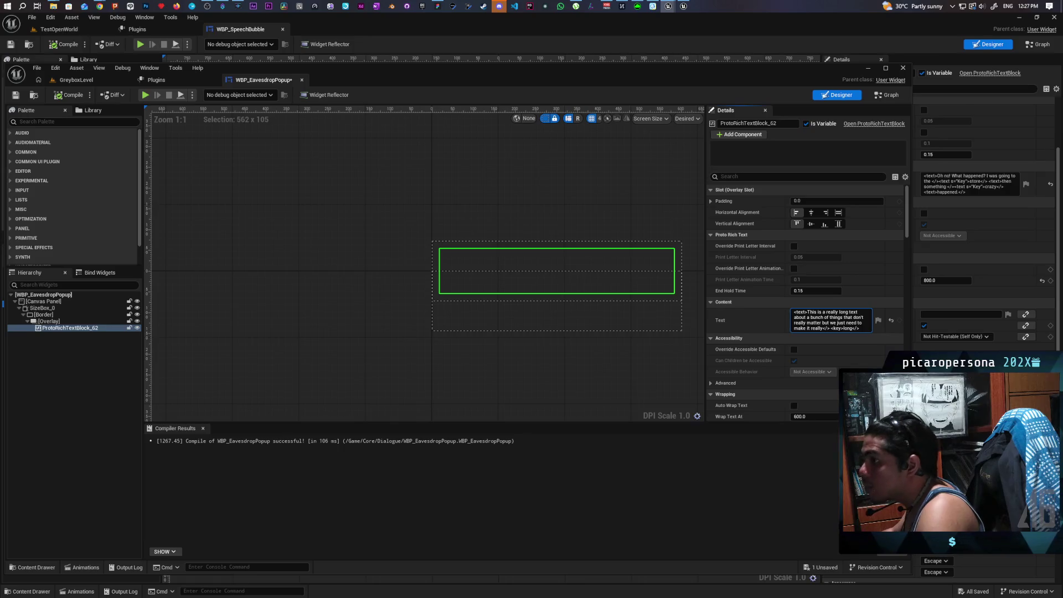
left_click(76, 80)
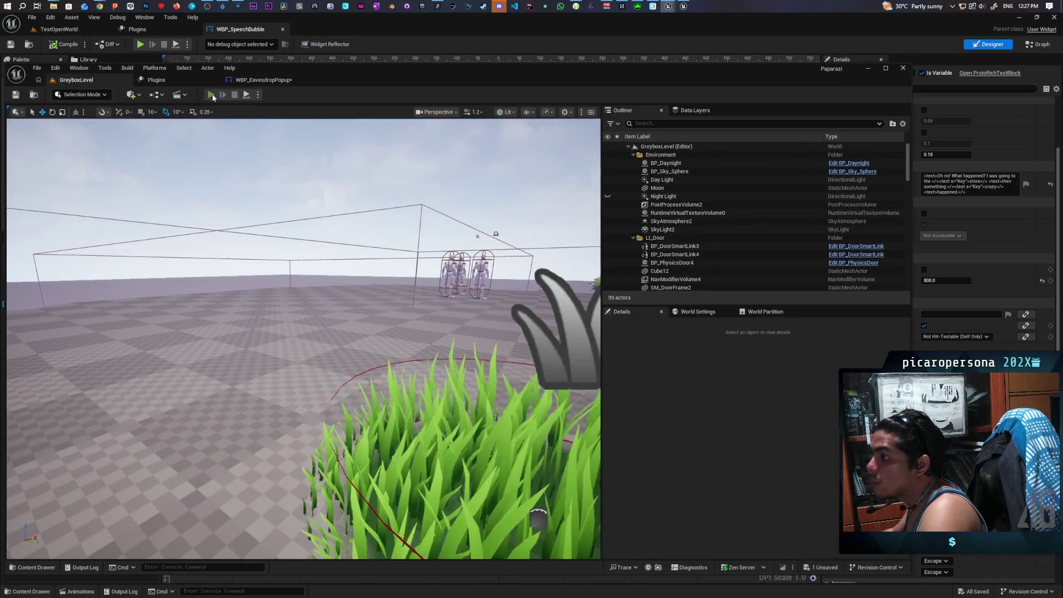
left_click(211, 94)
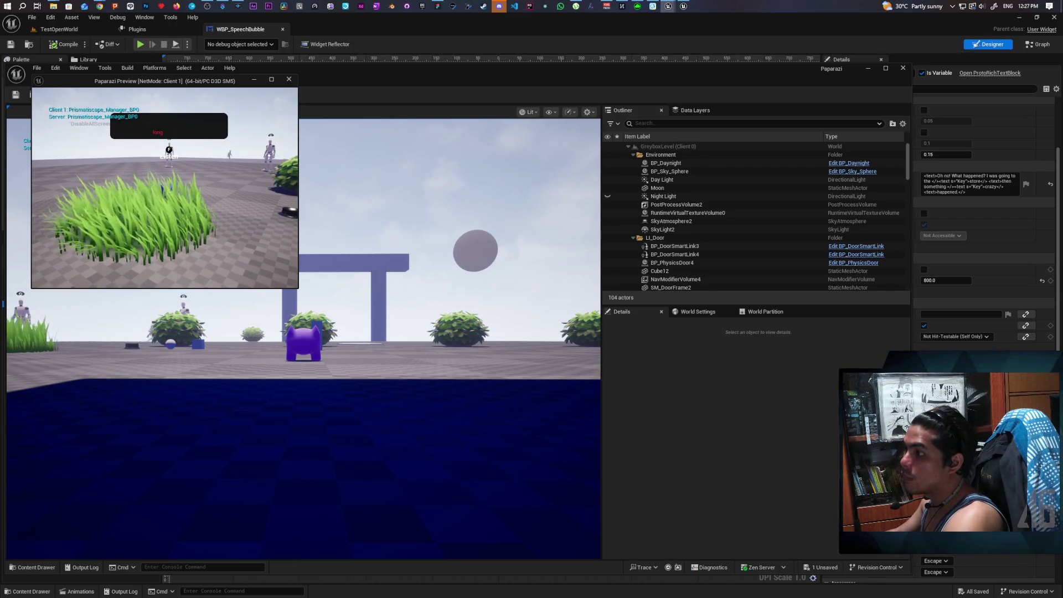
key("Escape")
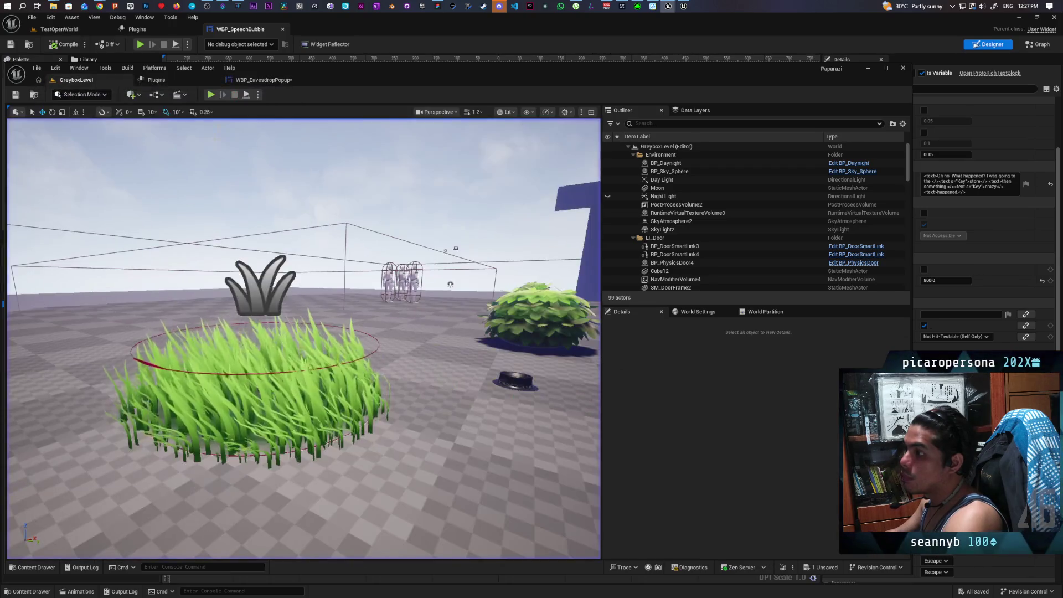
left_click(256, 81)
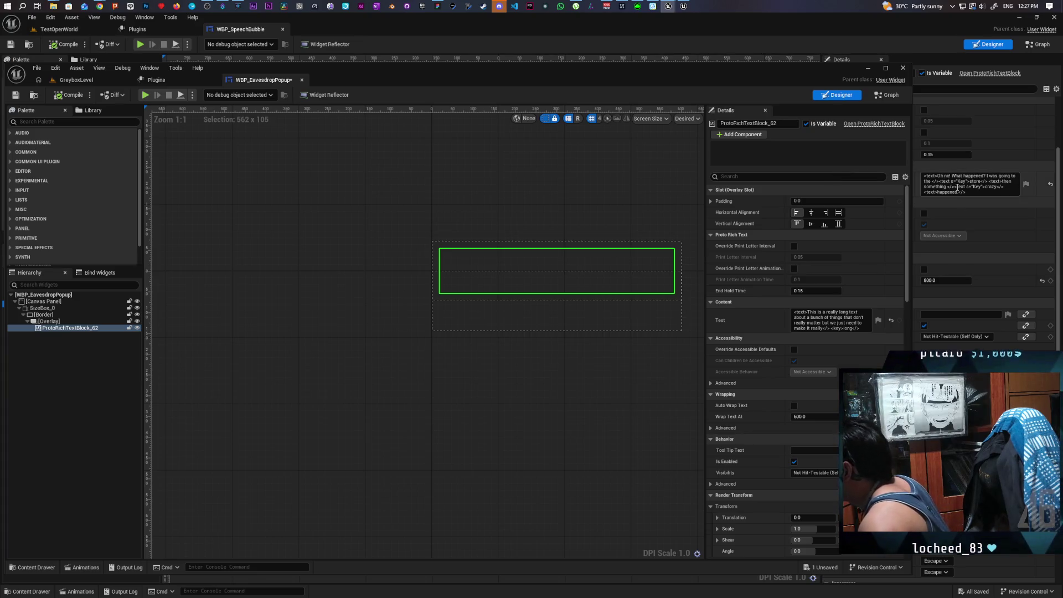
- Select the <text s="Key"> markup in WBP_SpeechBubble's Text property
double_click(959, 187)
left_click(973, 187)
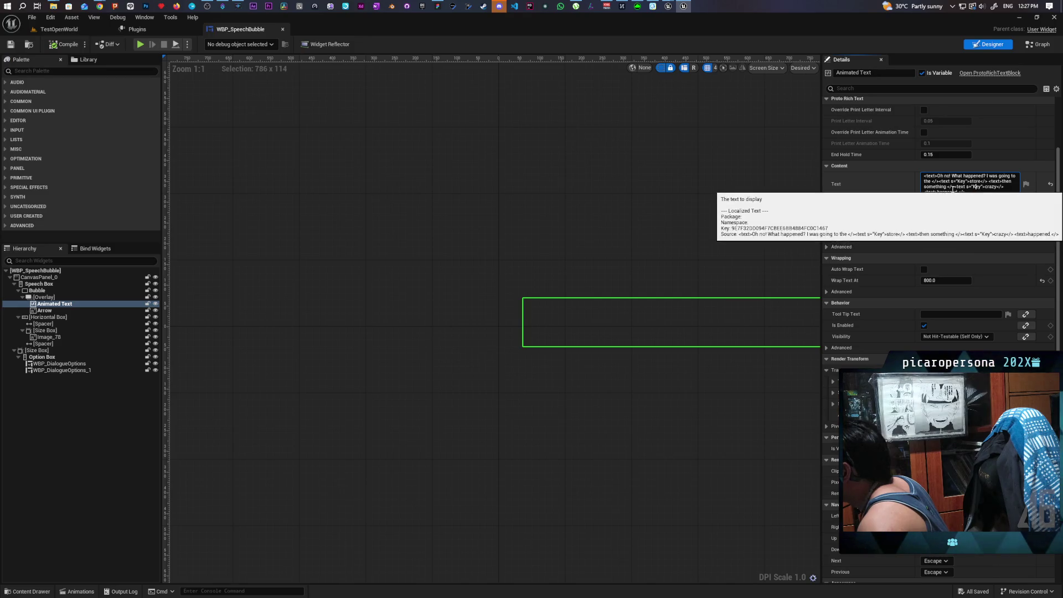
left_click_drag(952, 187, 984, 188)
key("ctrl+c")
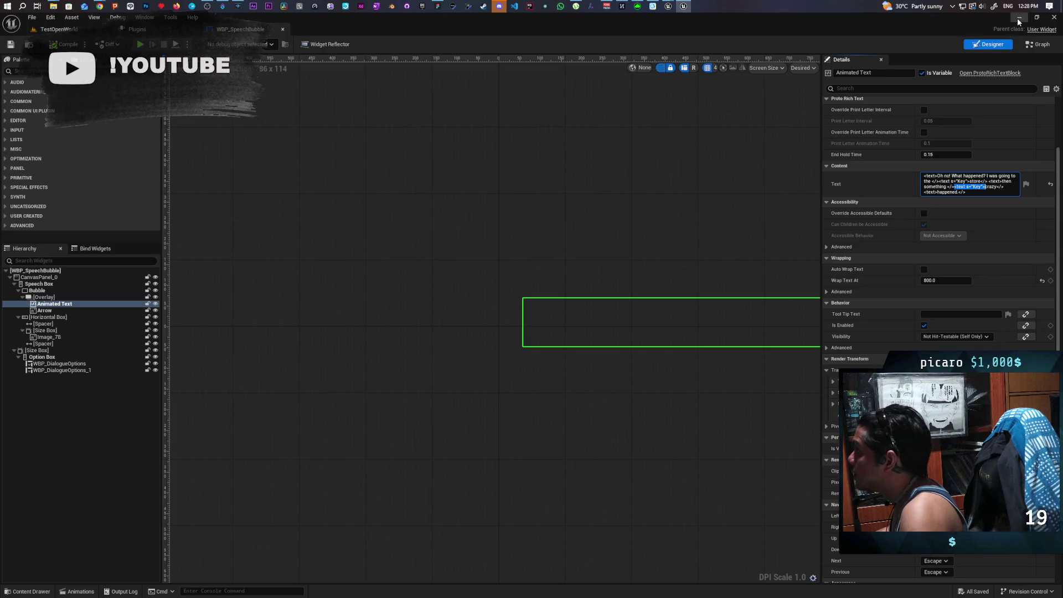
mouse_move(668, 6)
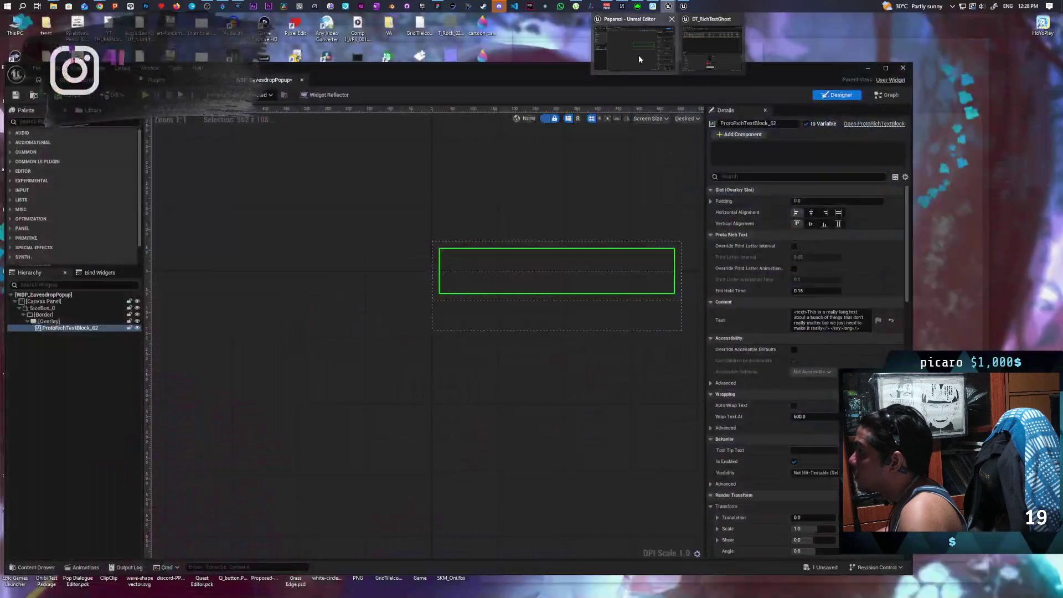
- Paste <text s="Key"> over <key> before 'long' in the popup's Text field and save
left_click(639, 55)
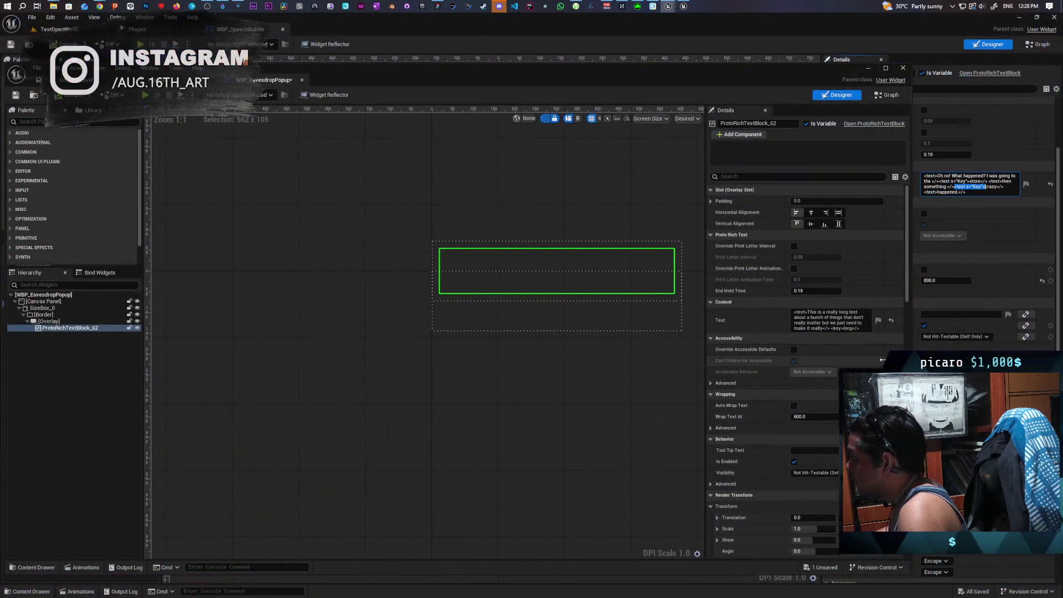
double_click(836, 329)
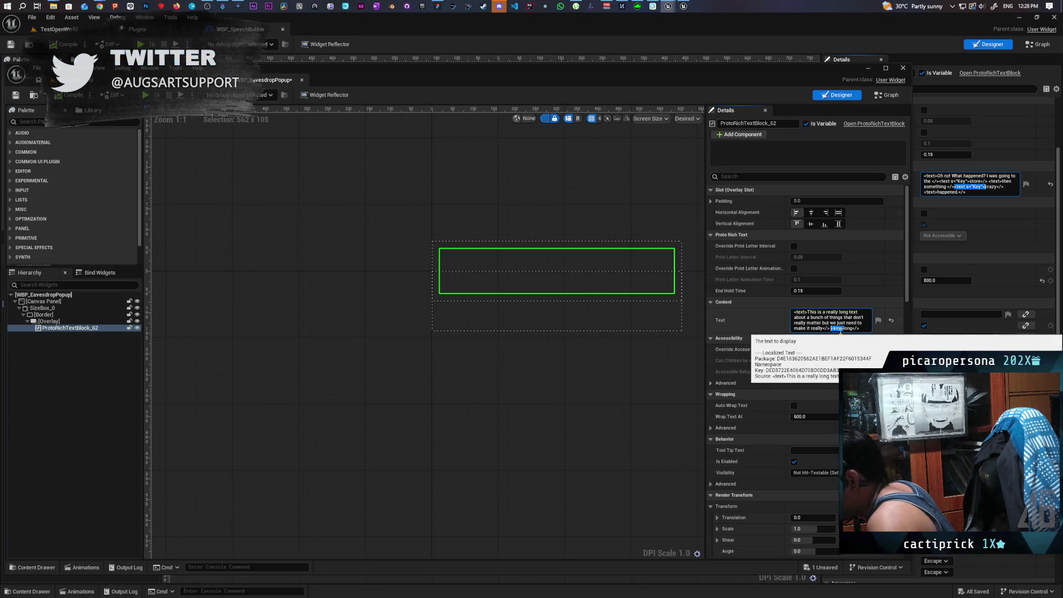
key("ctrl+v")
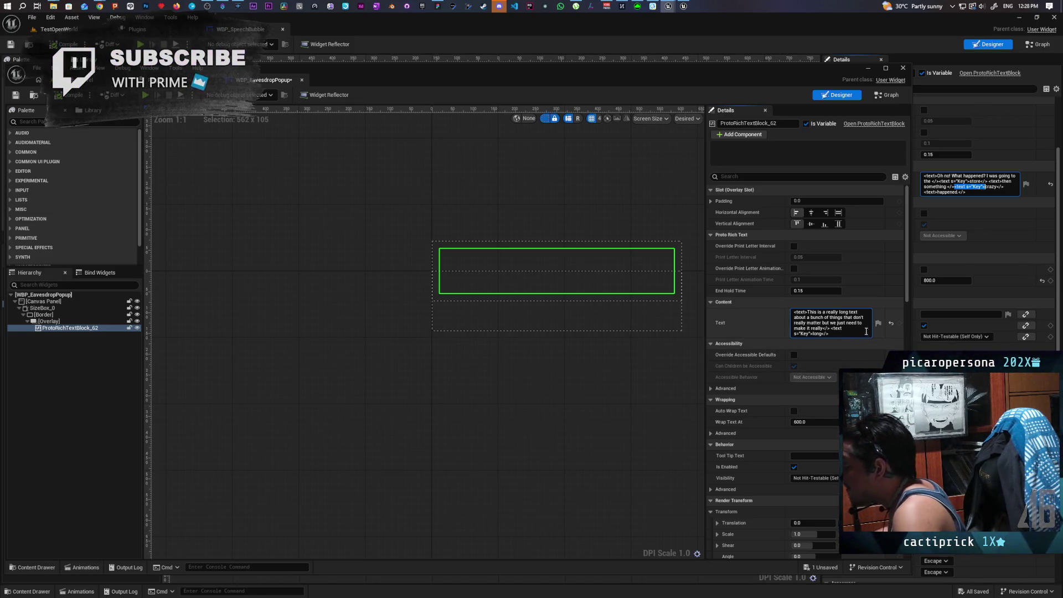
left_click(15, 95)
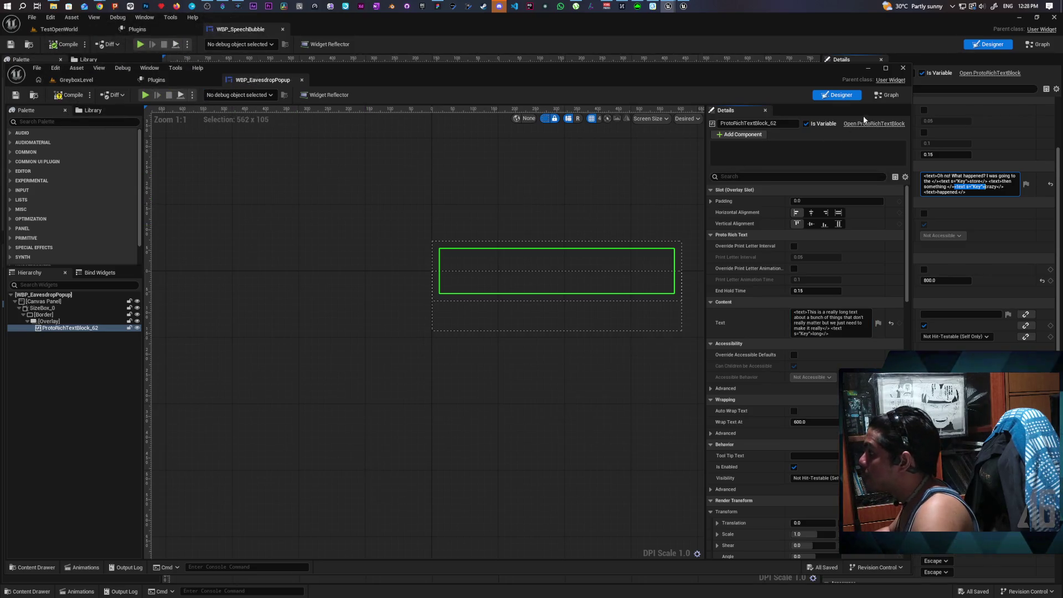
left_click(883, 96)
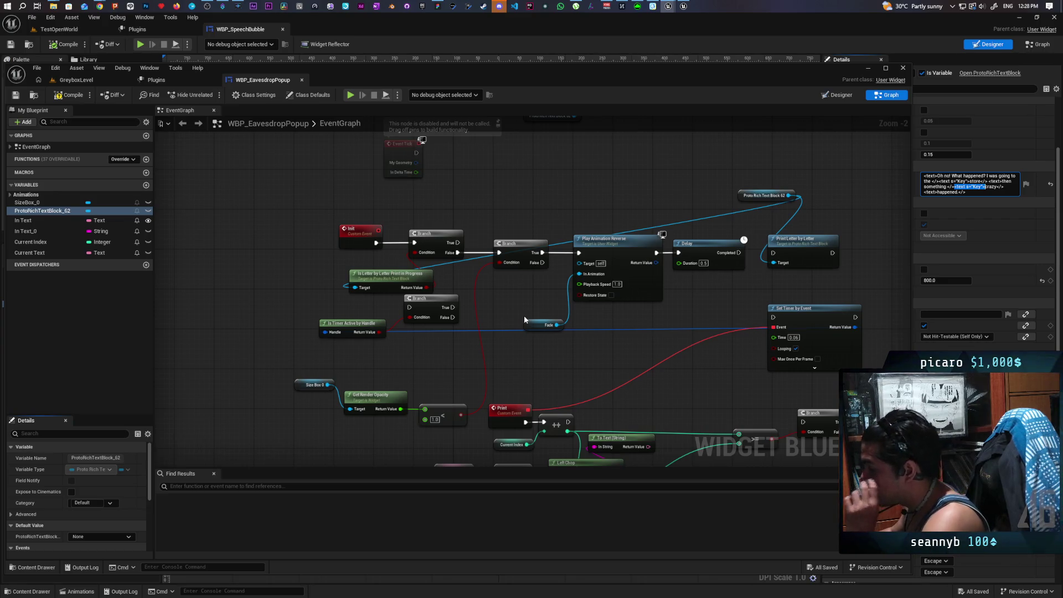
- Wire Delay's Completed pin into Print Letter by Letter and start a test play
mouse_move(688, 301)
left_mouse_down()
mouse_move(664, 303)
mouse_move(674, 320)
mouse_move(656, 339)
mouse_move(636, 289)
mouse_move(643, 296)
mouse_move(653, 218)
mouse_move(648, 306)
mouse_move(704, 368)
mouse_move(689, 277)
mouse_move(631, 263)
mouse_move(636, 294)
mouse_move(667, 287)
mouse_move(684, 310)
left_mouse_up()
left_click_drag(721, 259, 756, 258)
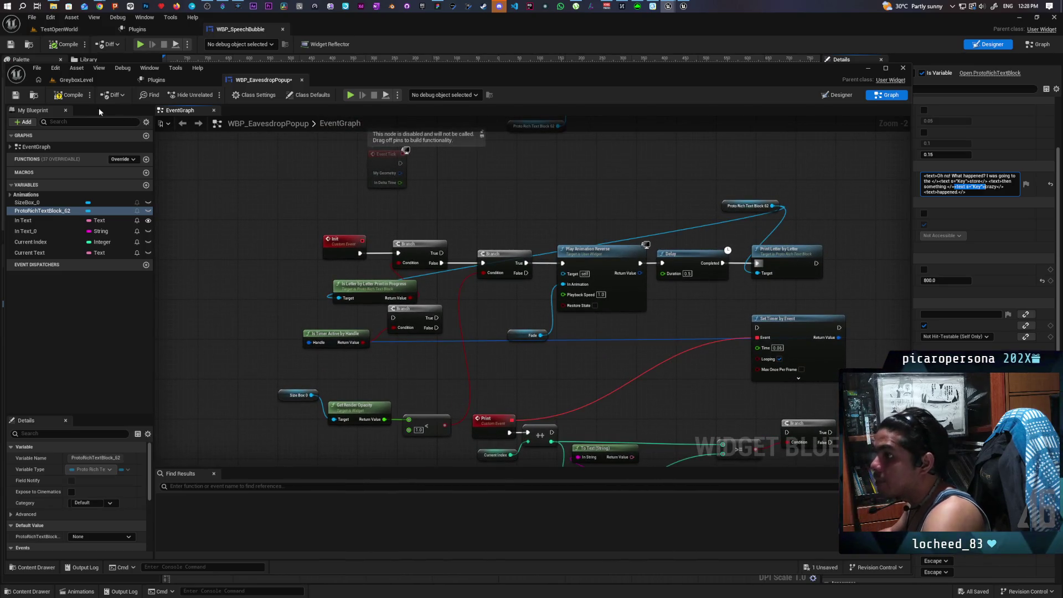
key("alt+p")
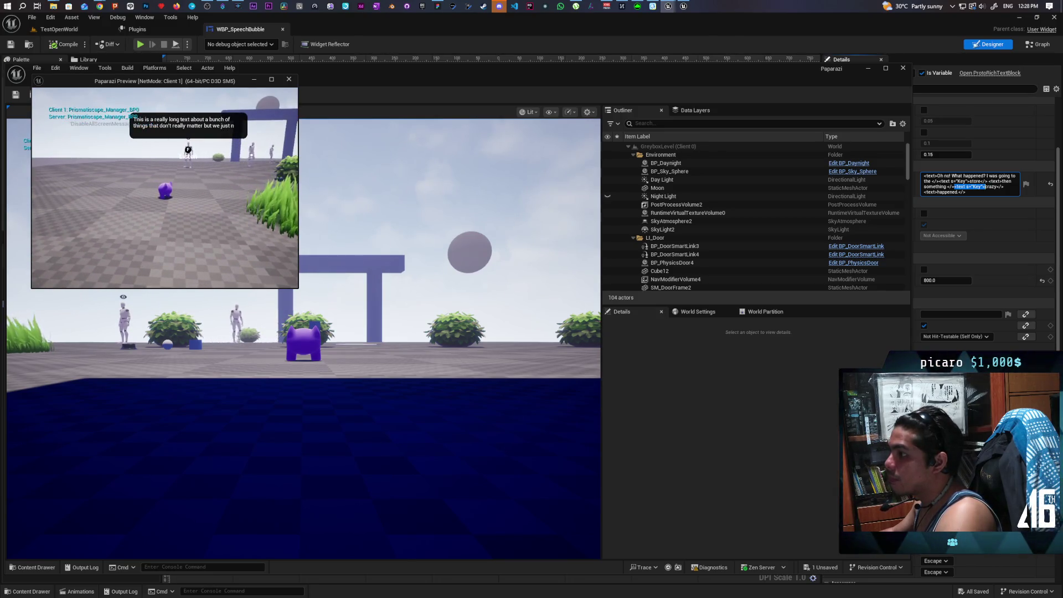
- Stop the play session and drag the Paparazi level window down and right
key("Escape")
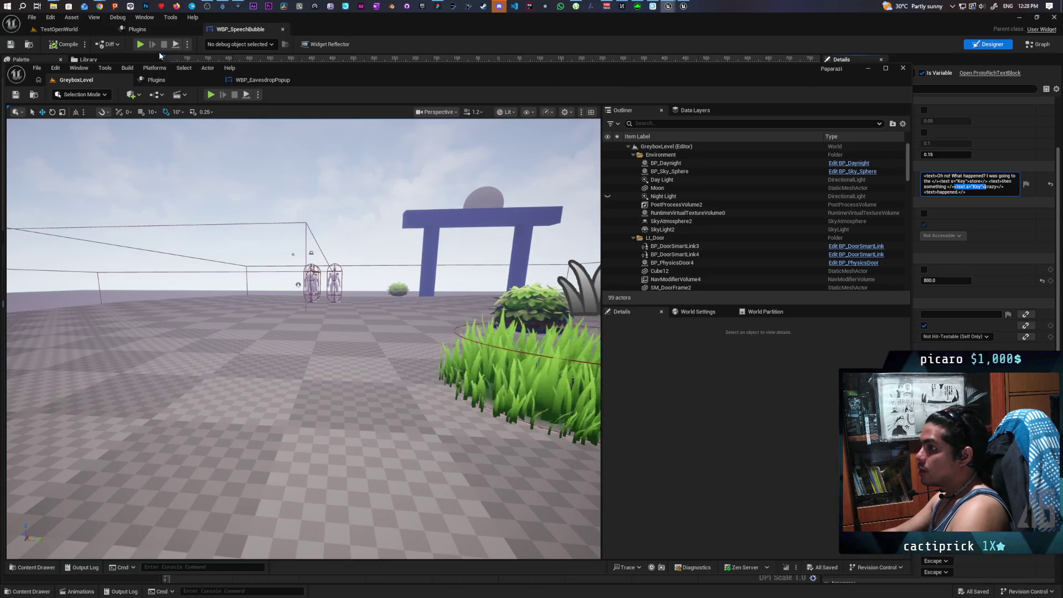
mouse_move(443, 78)
left_mouse_down()
mouse_move(456, 178)
mouse_move(504, 176)
mouse_move(520, 103)
left_mouse_up()
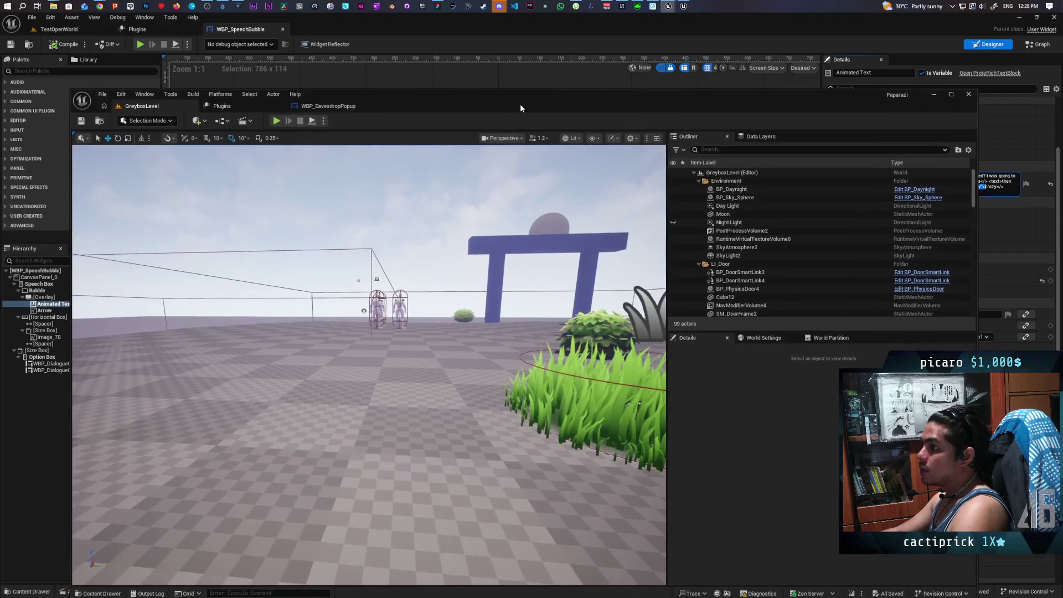
- In TestOpenWorld, open BFL_AnimatedText from the AnimatedTextData folder and inspect its graph
left_click(58, 29)
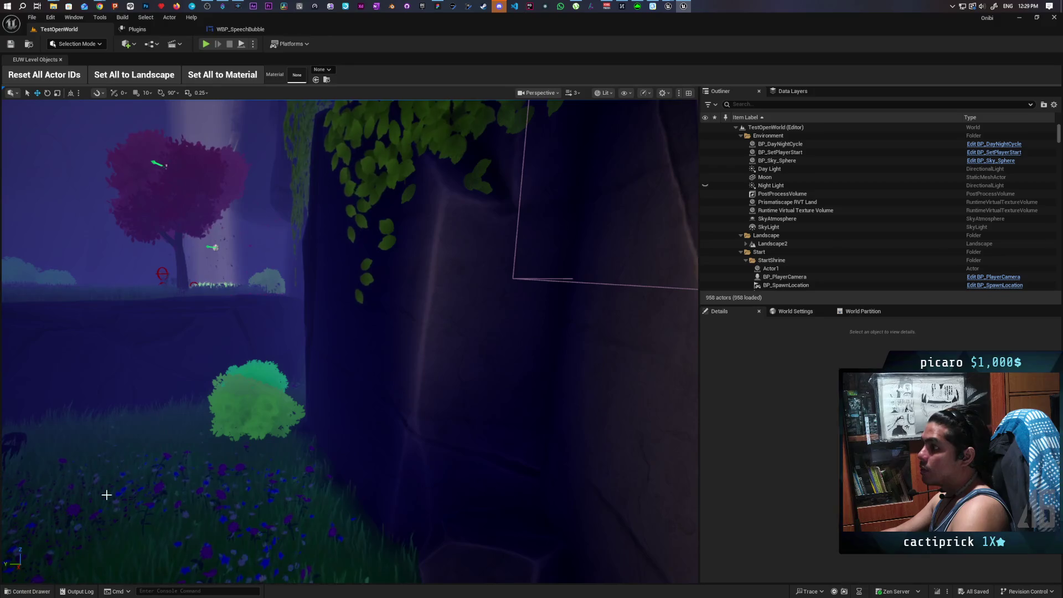
key("ctrl+space")
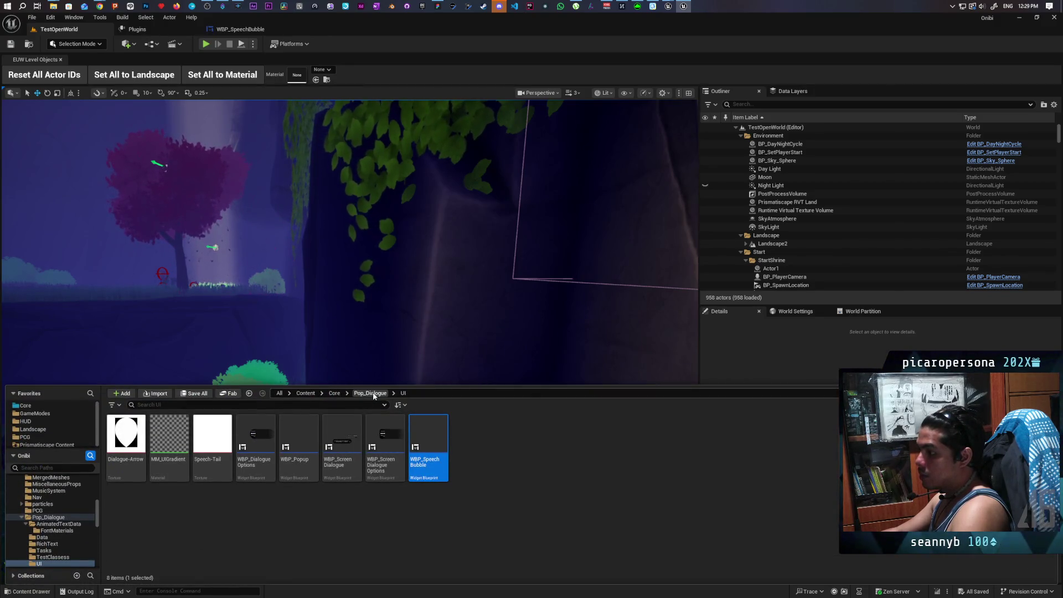
left_click(369, 393)
double_click(126, 437)
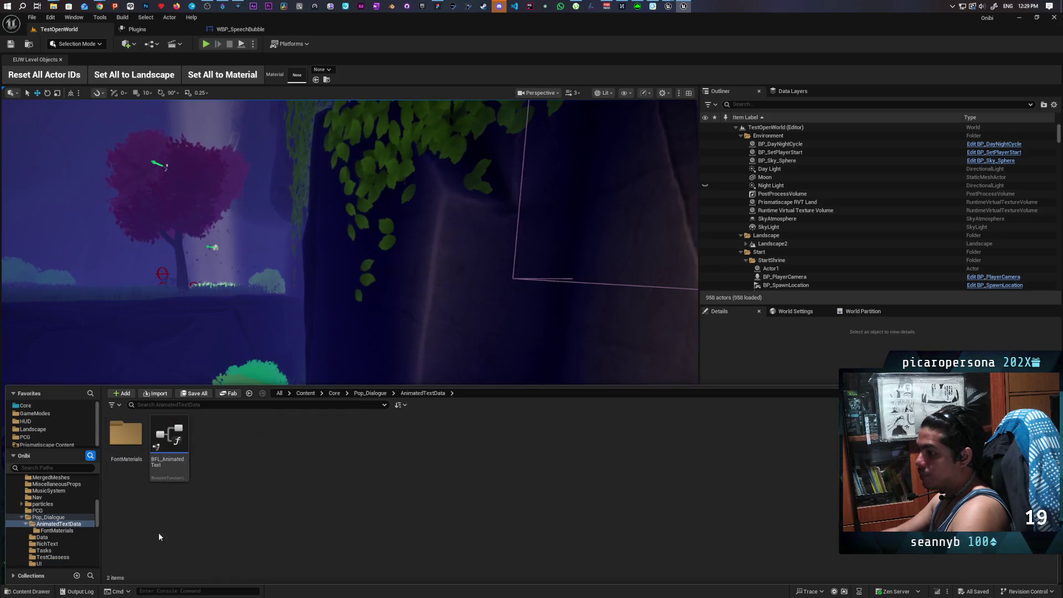
double_click(187, 479)
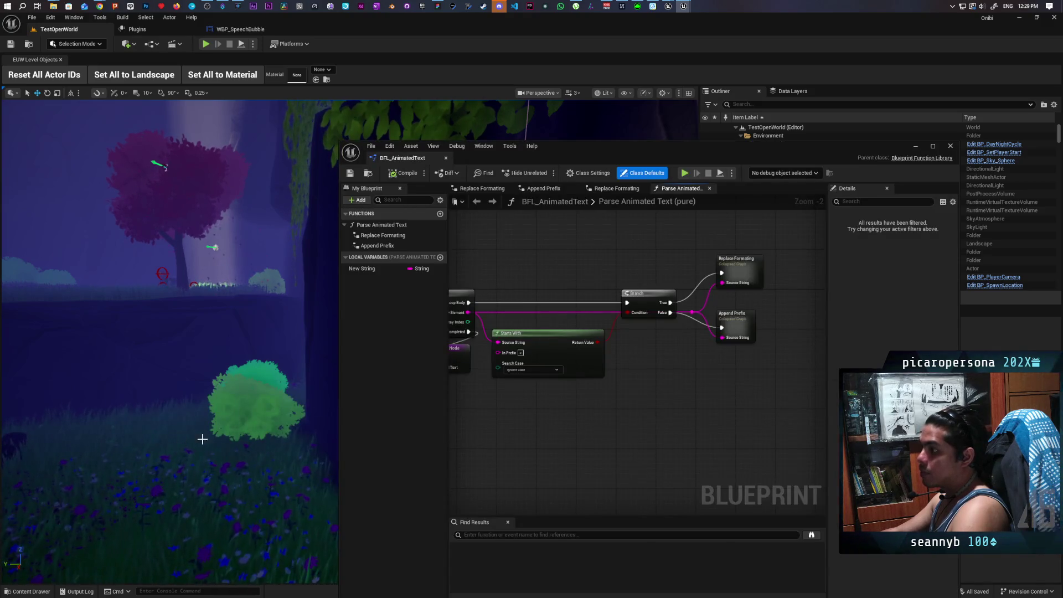
scroll(533, 271, "down", 2)
mouse_move(532, 271)
left_mouse_down()
mouse_move(759, 270)
mouse_move(673, 270)
left_mouse_up()
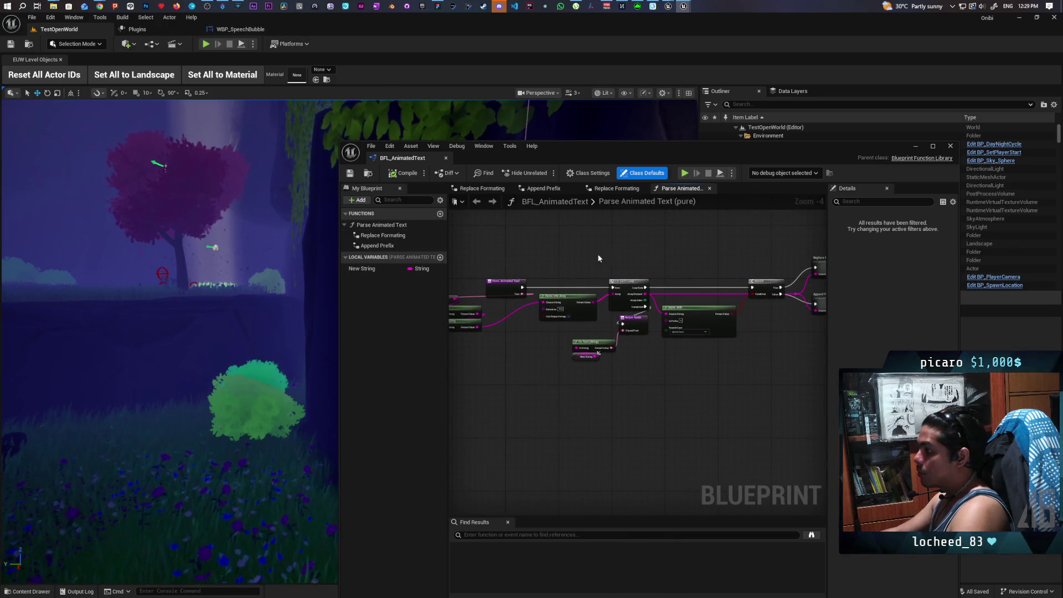
mouse_move(525, 275)
left_mouse_down()
mouse_move(557, 254)
mouse_move(656, 255)
left_mouse_up()
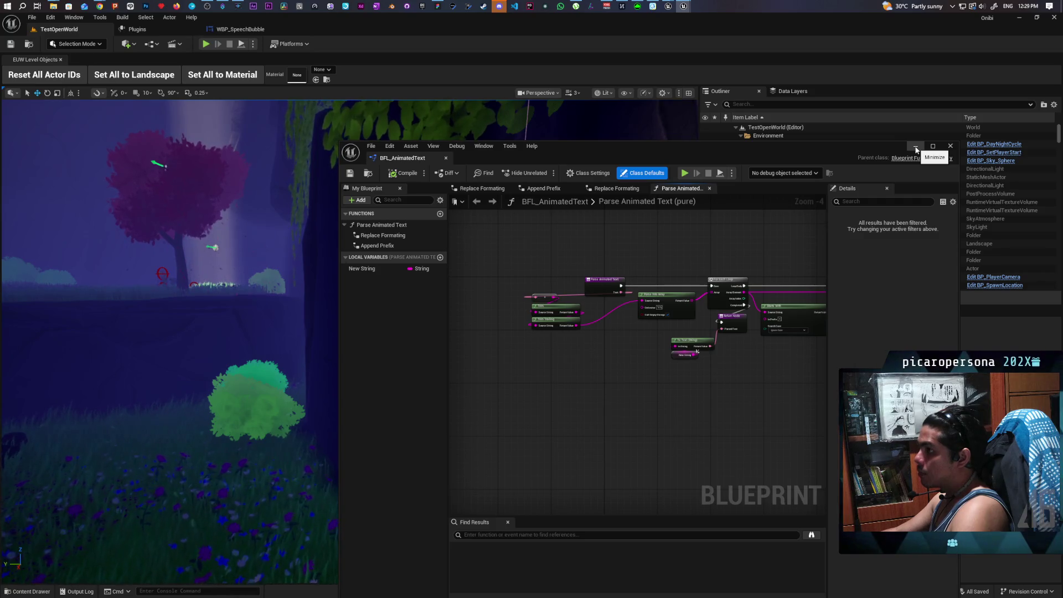
- Minimize the function library and return to the Paparazi editor's WBP_EavesdropPopup event graph
left_click(915, 147)
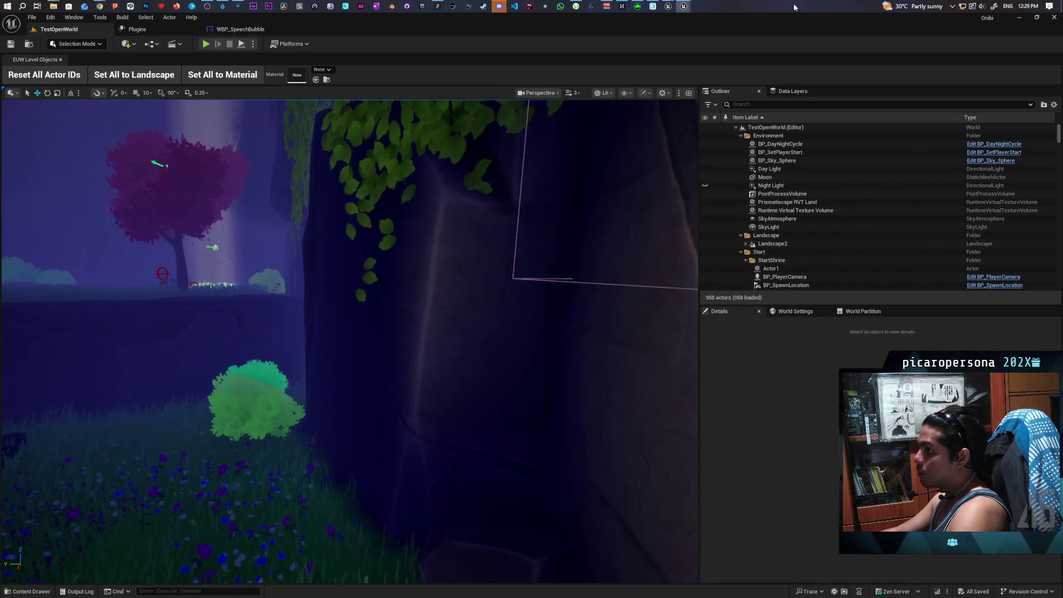
mouse_move(669, 5)
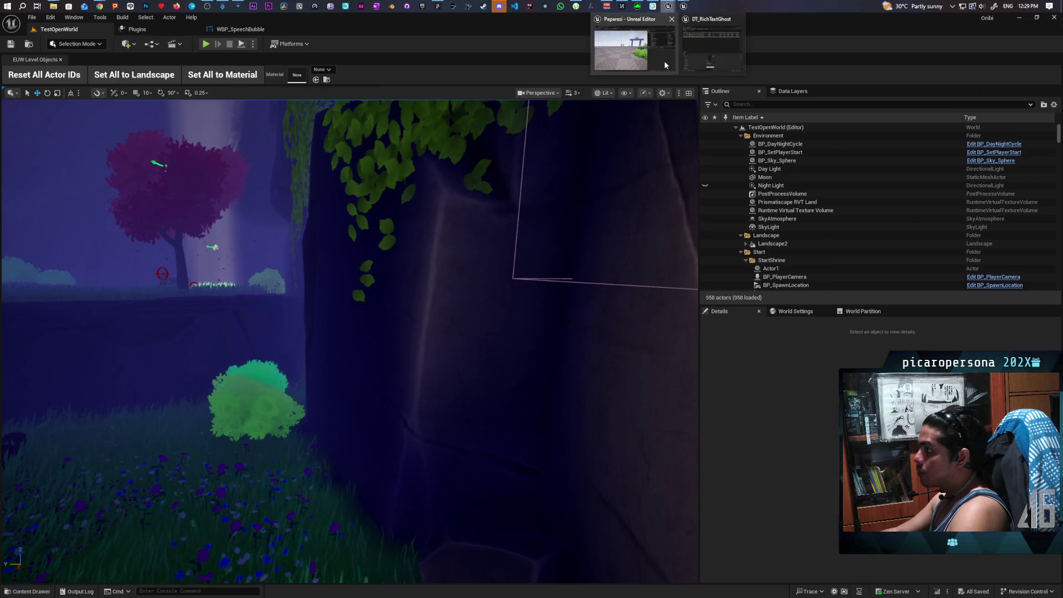
left_click(665, 64)
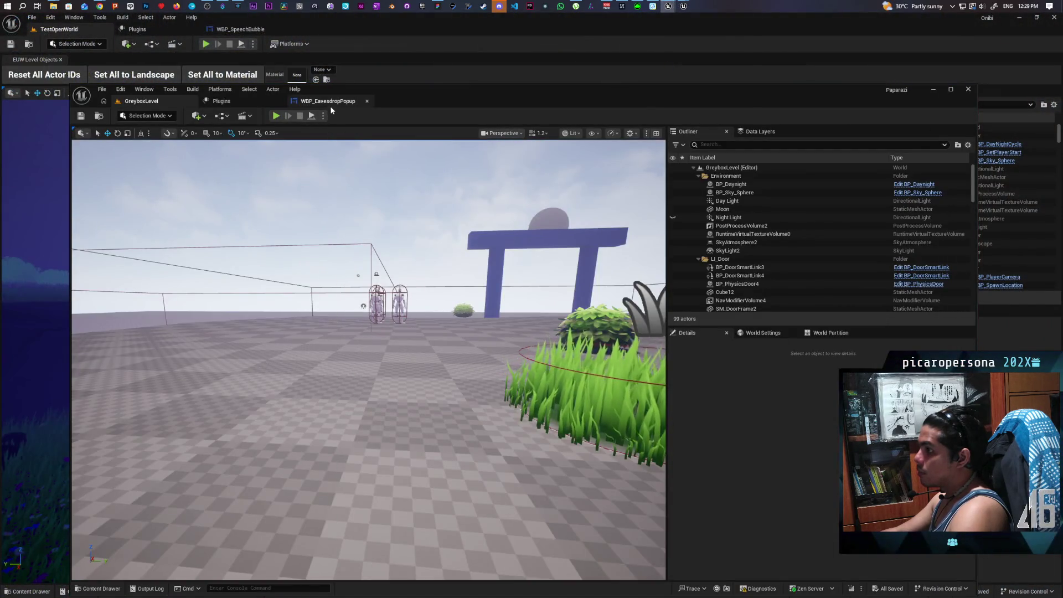
left_click(330, 105)
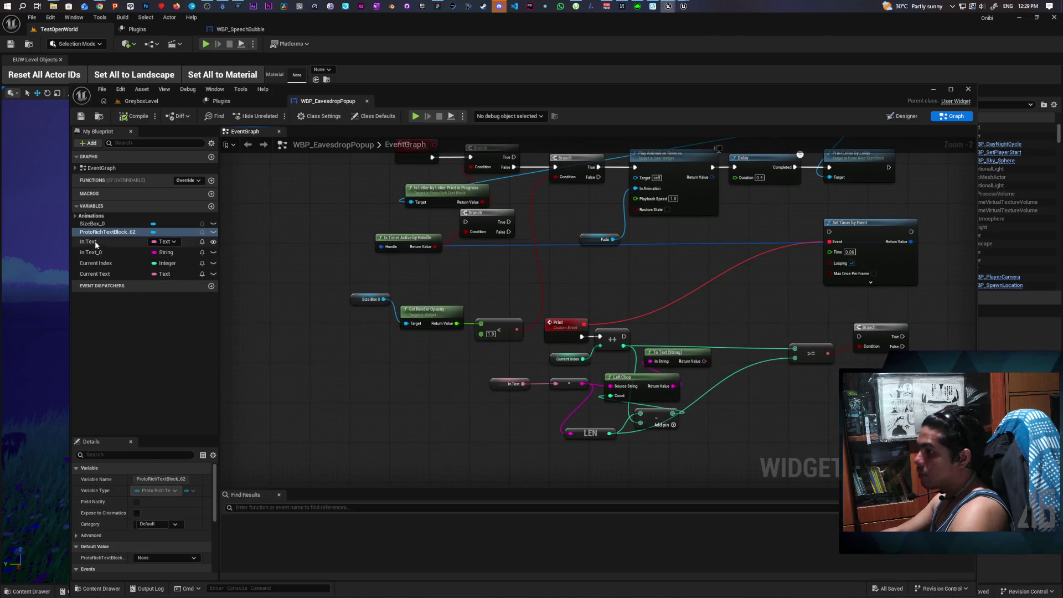
- Drop an In Text getter node into the popup's event graph
left_click_drag(95, 243, 435, 398)
left_click_drag(361, 384, 399, 423)
left_click(388, 398)
type("parse")
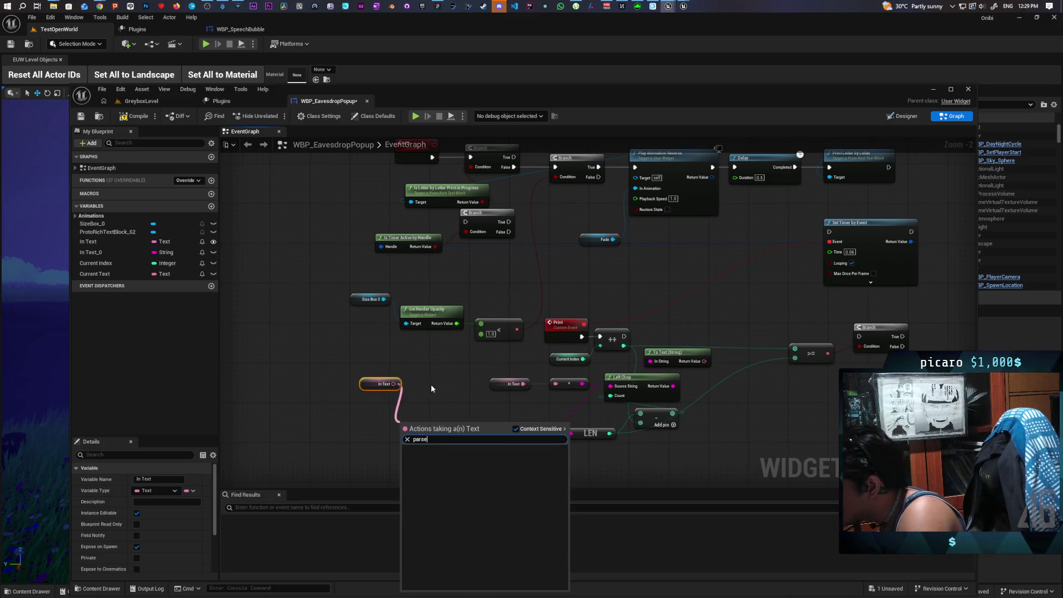
left_click(430, 384)
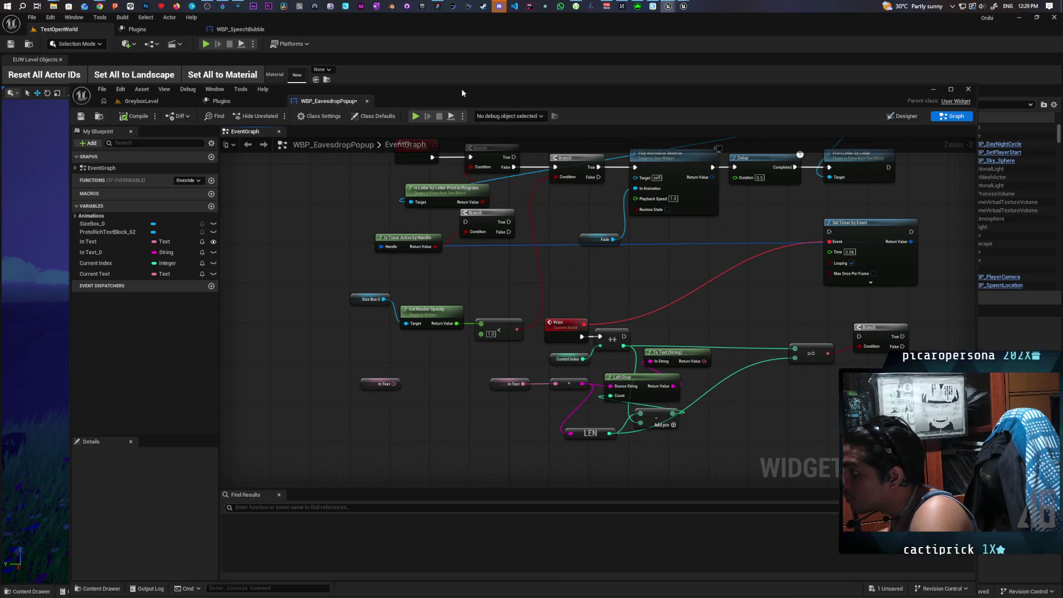
- Open the BFL_AnimatedText library from Core > Pop_Dialogue > AnimatedTextData
left_click_drag(462, 93, 433, 40)
left_click(82, 539)
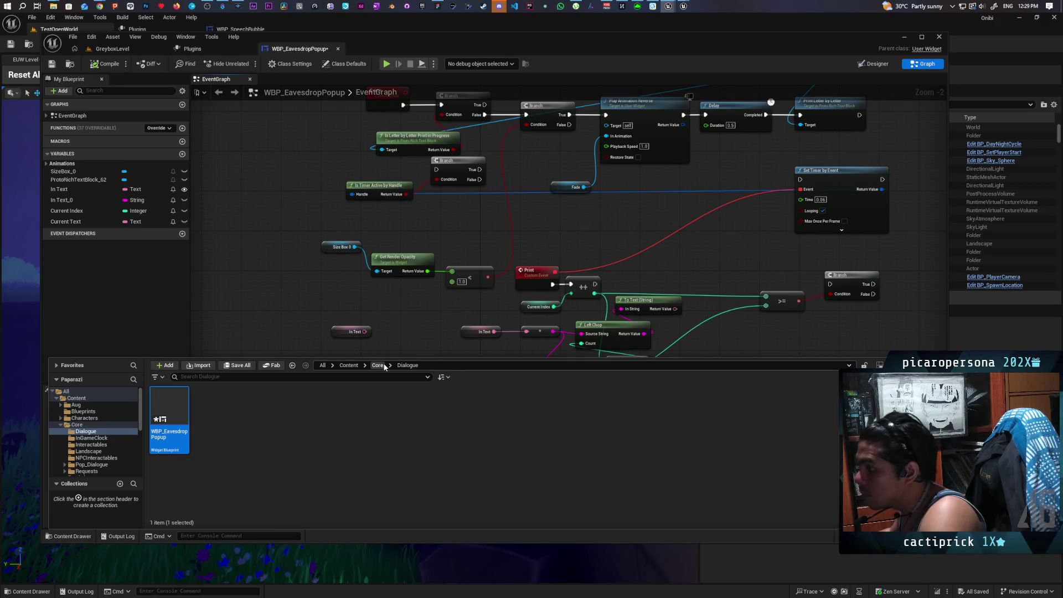
left_click(378, 365)
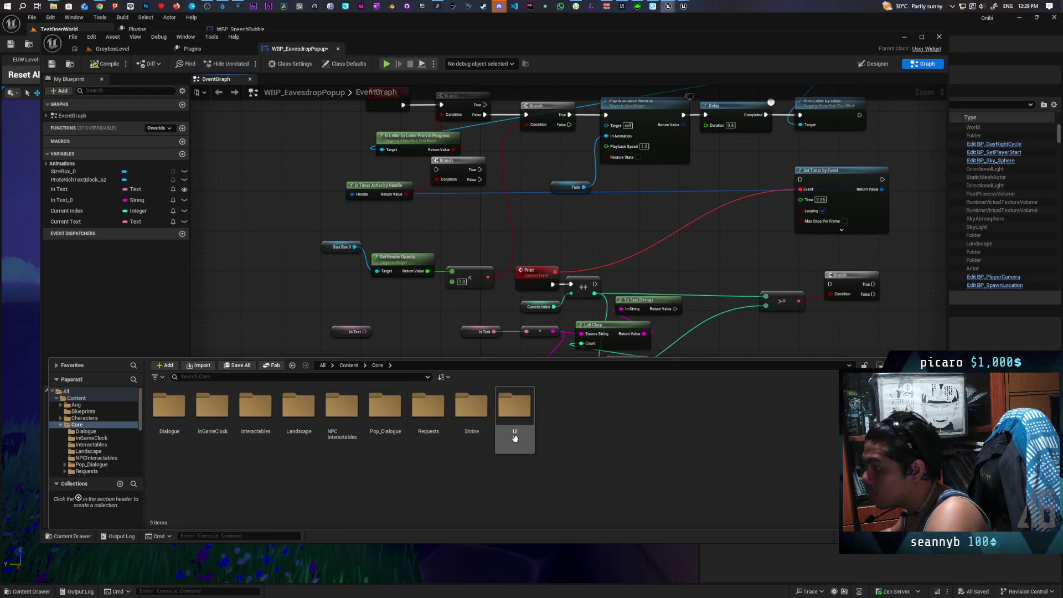
double_click(392, 436)
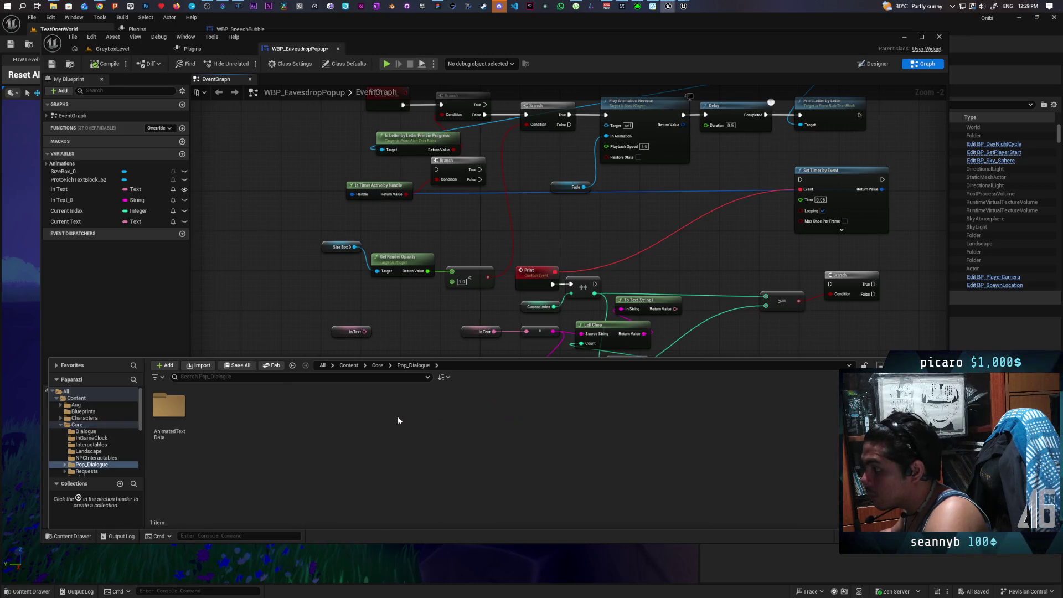
double_click(169, 407)
double_click(212, 414)
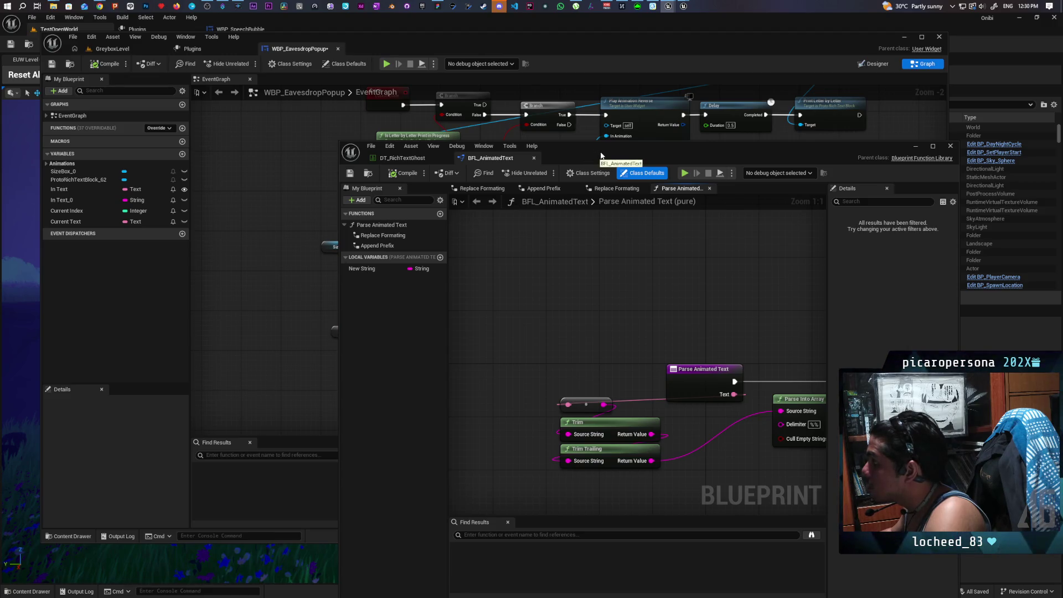
mouse_move(607, 153)
left_mouse_down()
mouse_move(420, 143)
mouse_move(338, 364)
mouse_move(336, 283)
mouse_move(326, 350)
left_mouse_up()
- Add a Parse Animated Text node by searching 'parse an' and place it beside In Text
right_click(340, 279)
type("parse an")
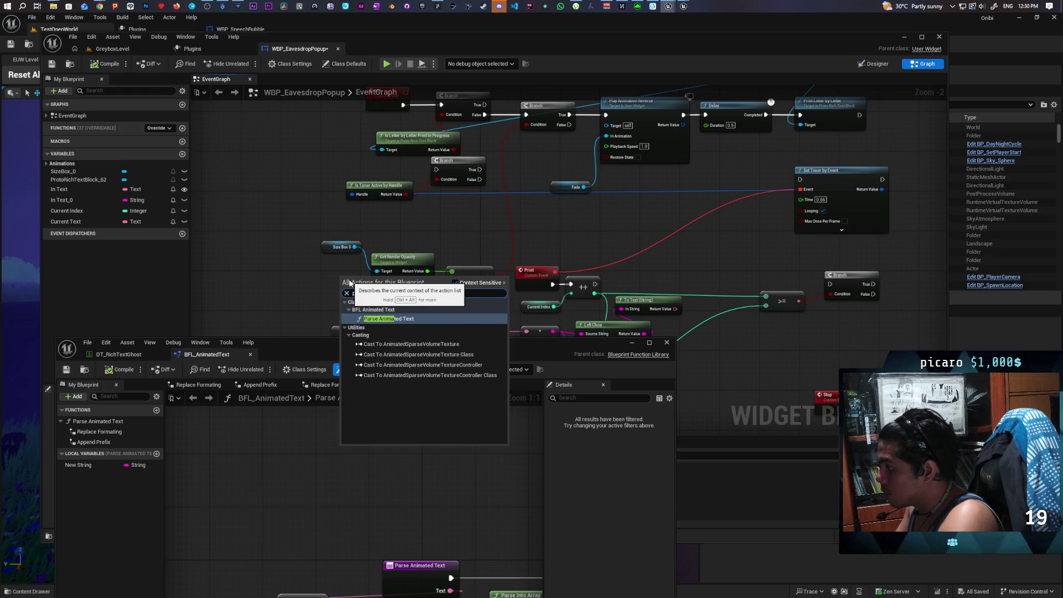
key("Return")
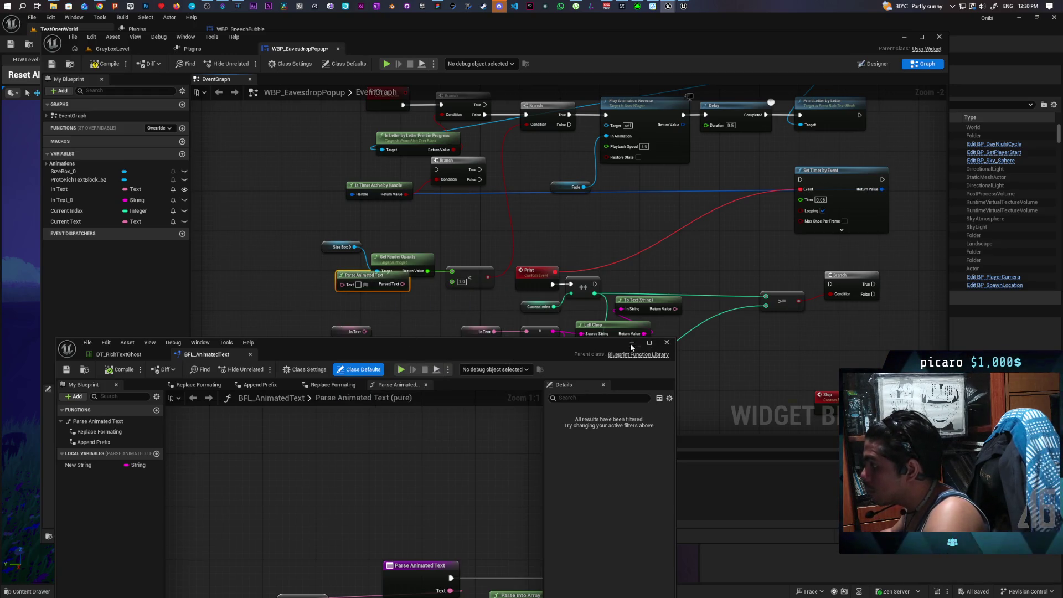
left_click(631, 343)
mouse_move(371, 286)
left_mouse_down()
mouse_move(423, 341)
mouse_move(420, 367)
left_mouse_up()
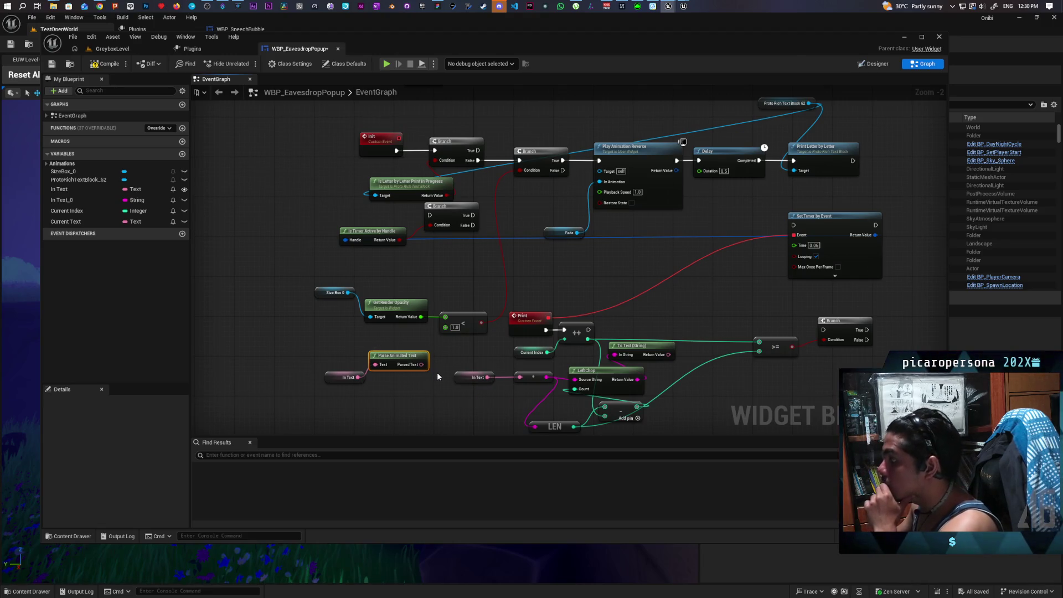
- Add a ProtoRichTextBlock_62 Set Text node fed by the parsed In Text
scroll(405, 378, "down", 2)
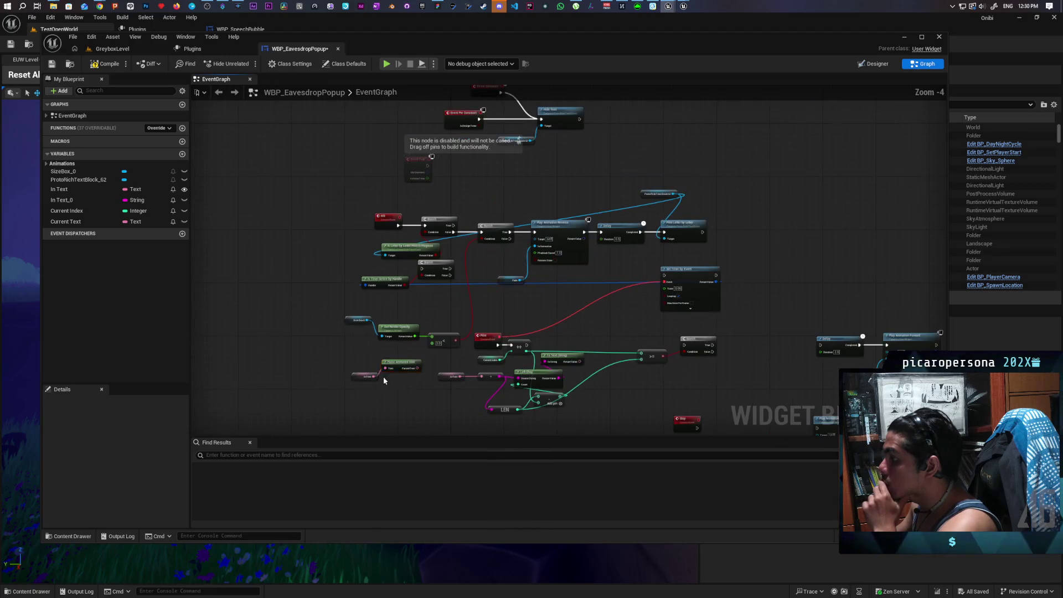
mouse_move(404, 372)
left_mouse_down()
mouse_move(492, 209)
mouse_move(479, 178)
left_mouse_up()
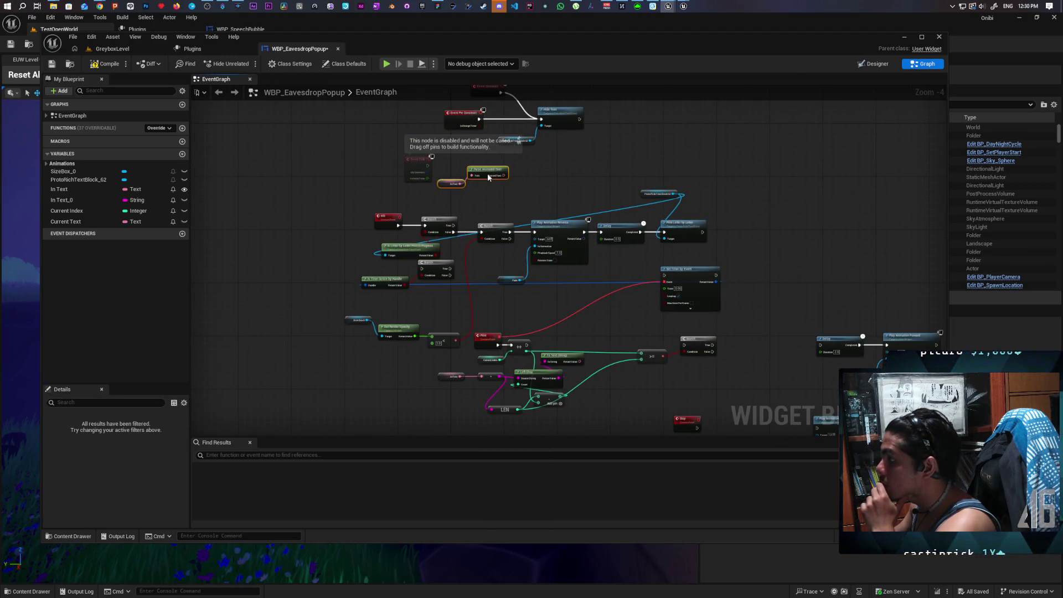
scroll(529, 305, "up", 1)
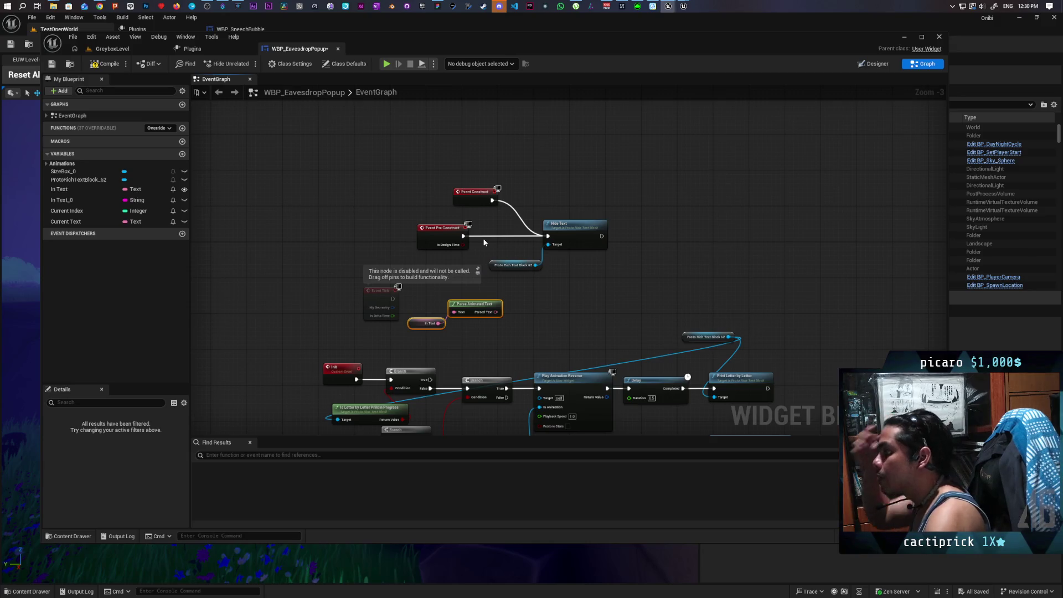
mouse_move(71, 179)
left_mouse_down()
mouse_move(606, 240)
mouse_move(553, 285)
mouse_move(585, 293)
left_mouse_up()
left_click(585, 293)
type("set te")
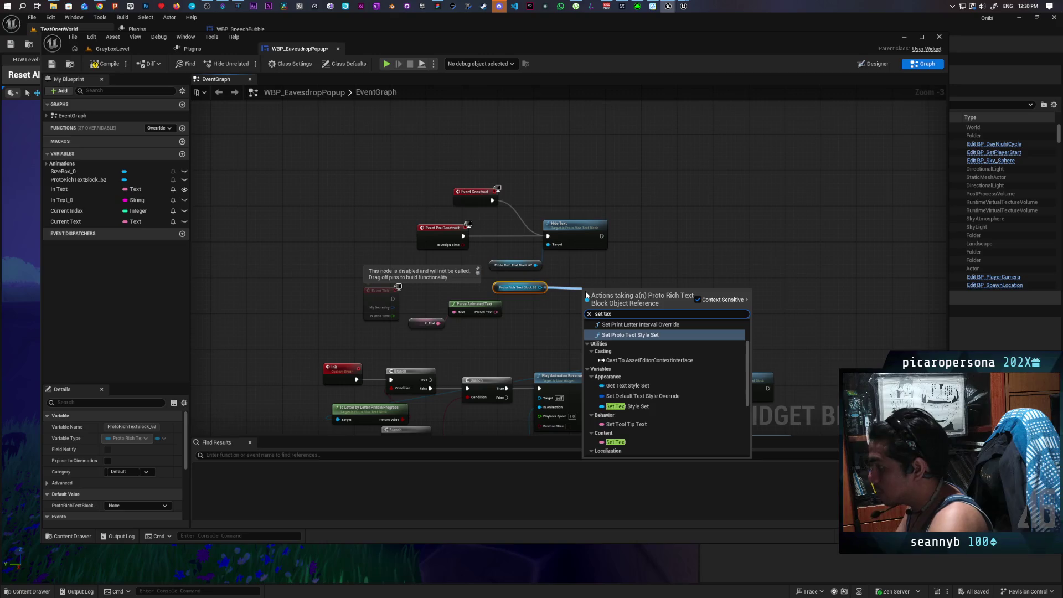
type("x")
scroll(639, 413, "down", 3)
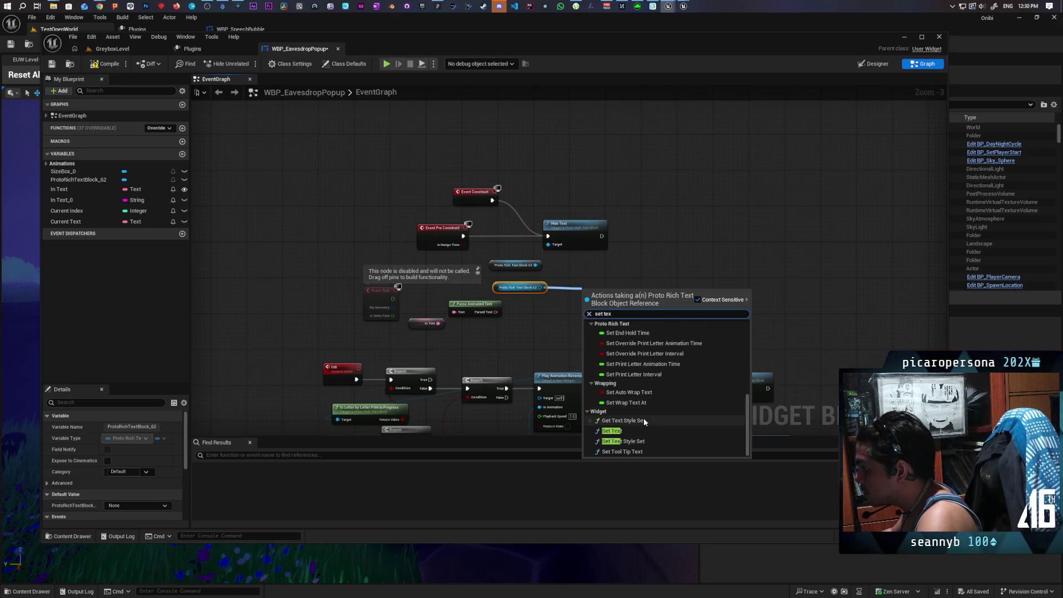
left_click(656, 433)
scroll(549, 328, "up", 2)
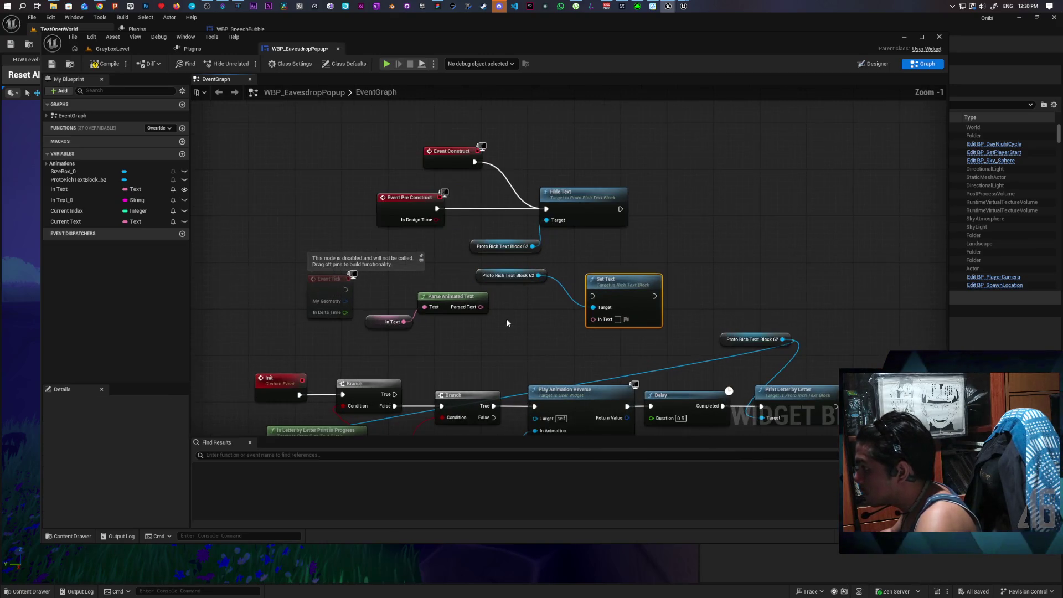
left_click_drag(476, 306, 593, 318)
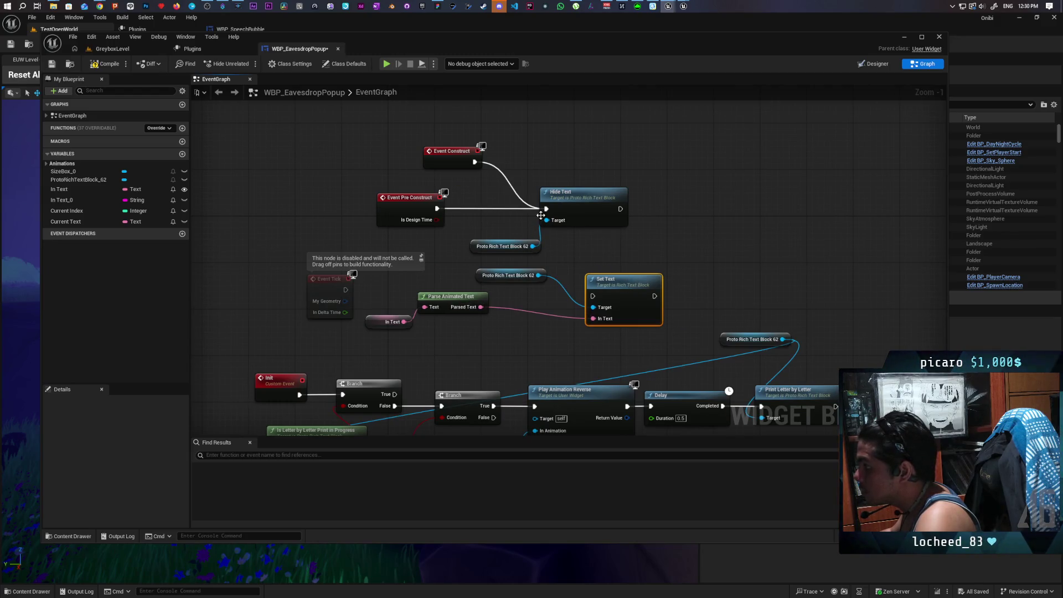
- Chain Event Construct into Set Text, then Hide Text, and delete the duplicate getter
left_click_drag(575, 239, 635, 276)
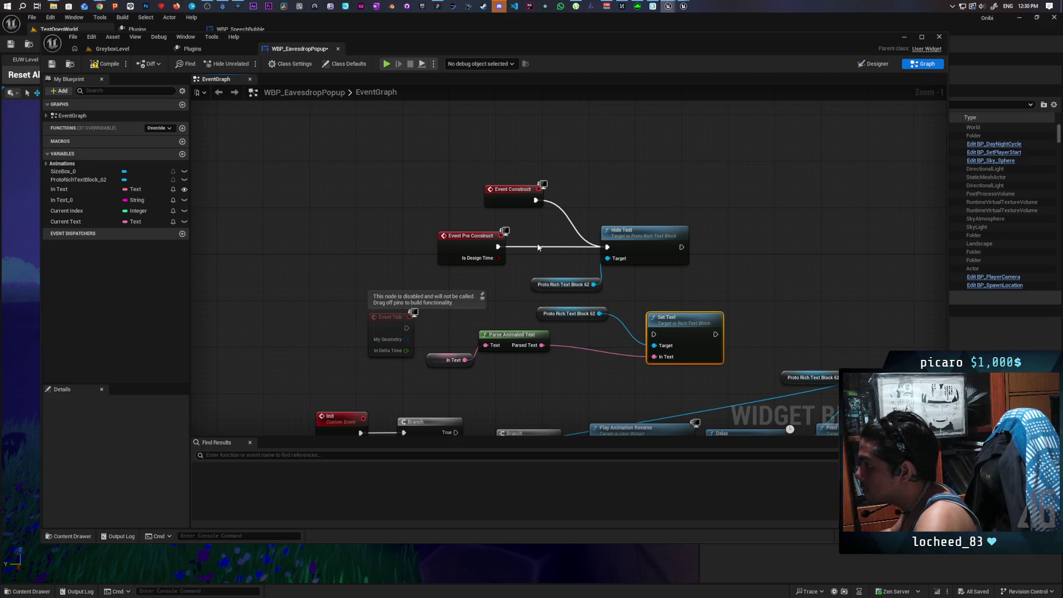
left_click(497, 246, "alt")
mouse_move(654, 238)
left_mouse_down()
mouse_move(764, 220)
mouse_move(774, 191)
left_mouse_up()
mouse_move(700, 313)
left_mouse_down()
mouse_move(625, 195)
mouse_move(729, 200)
left_mouse_up()
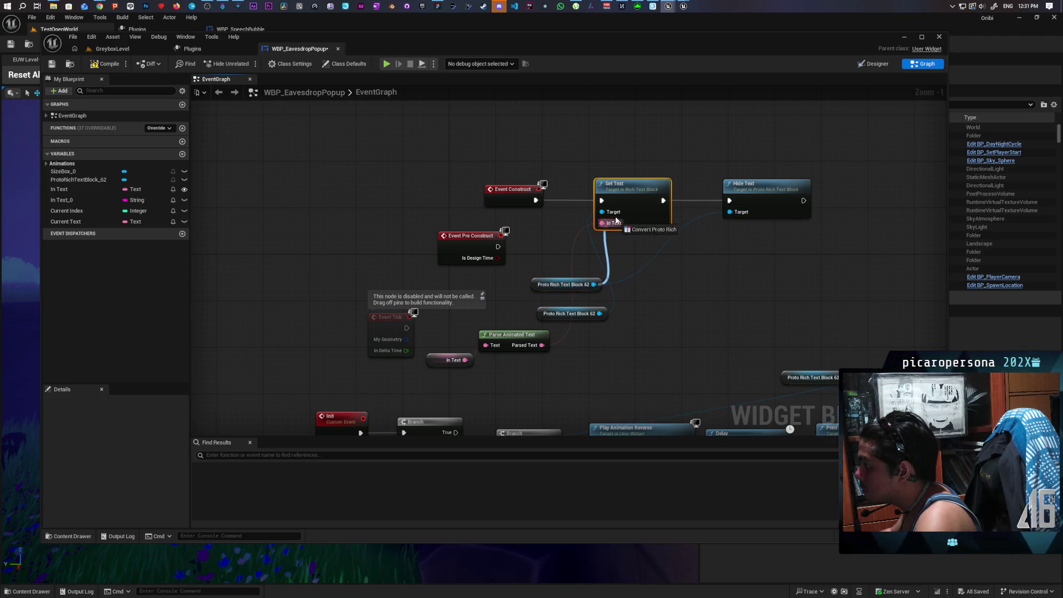
key("Delete")
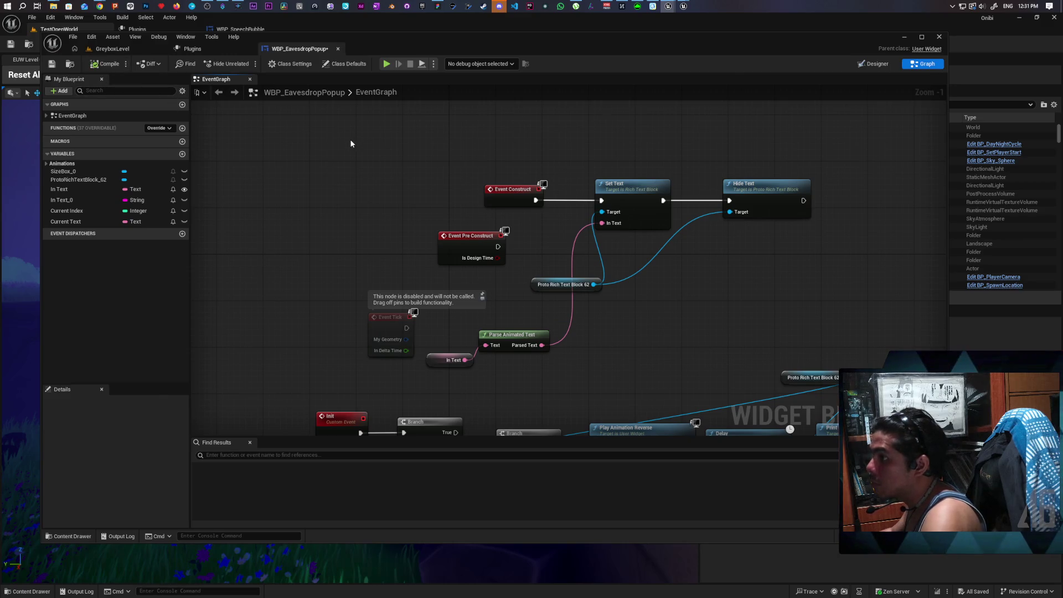
left_click(113, 50)
left_click(246, 63)
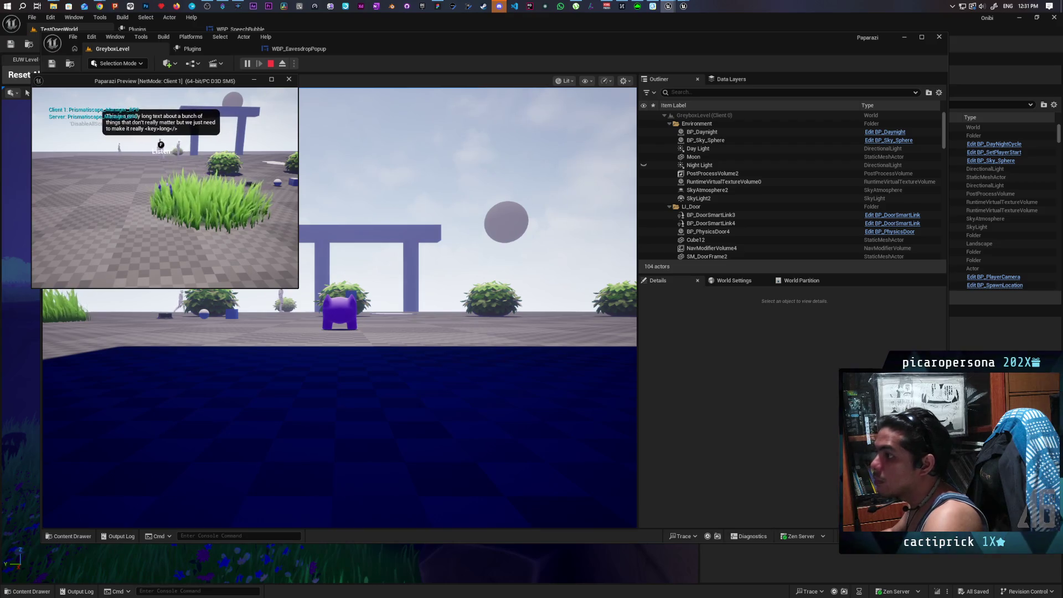
key("Escape")
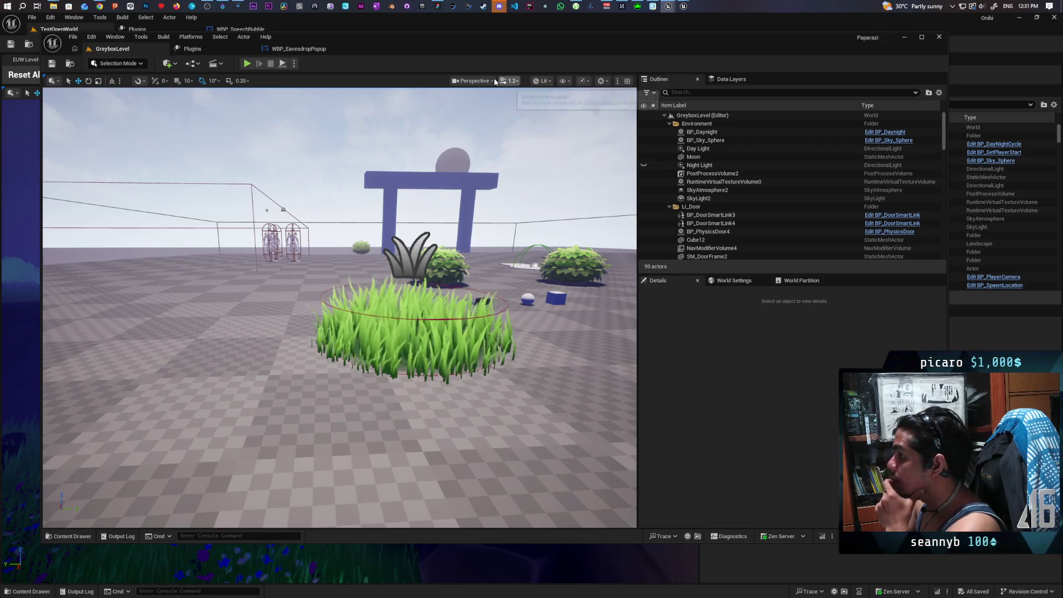
left_click(305, 48)
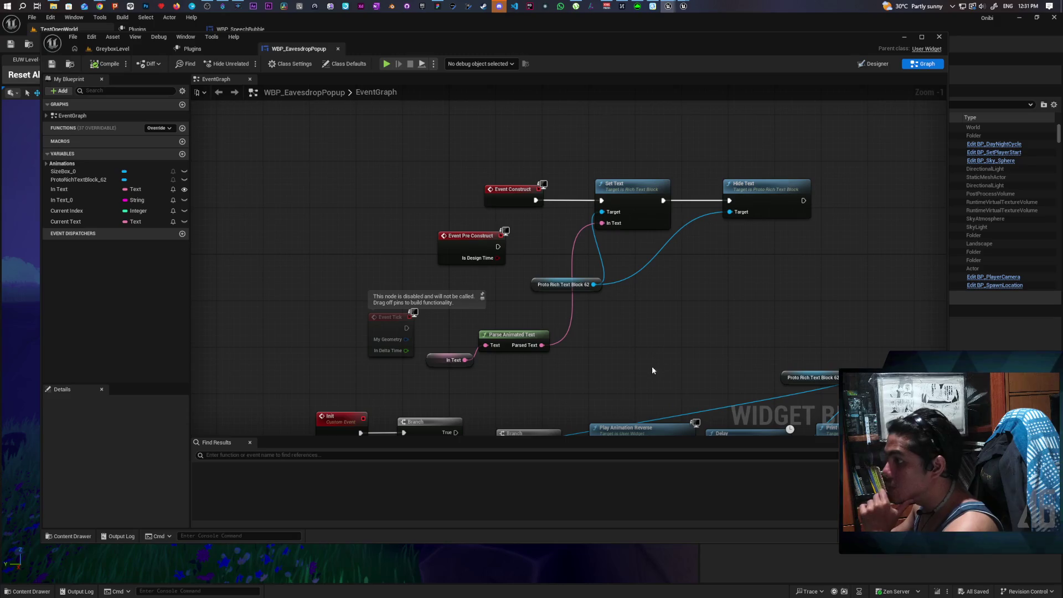
- Inspect the In Text variable, then reopen BFL_AnimatedText from AnimatedTextData
left_click(449, 360)
scroll(136, 478, "down", 3)
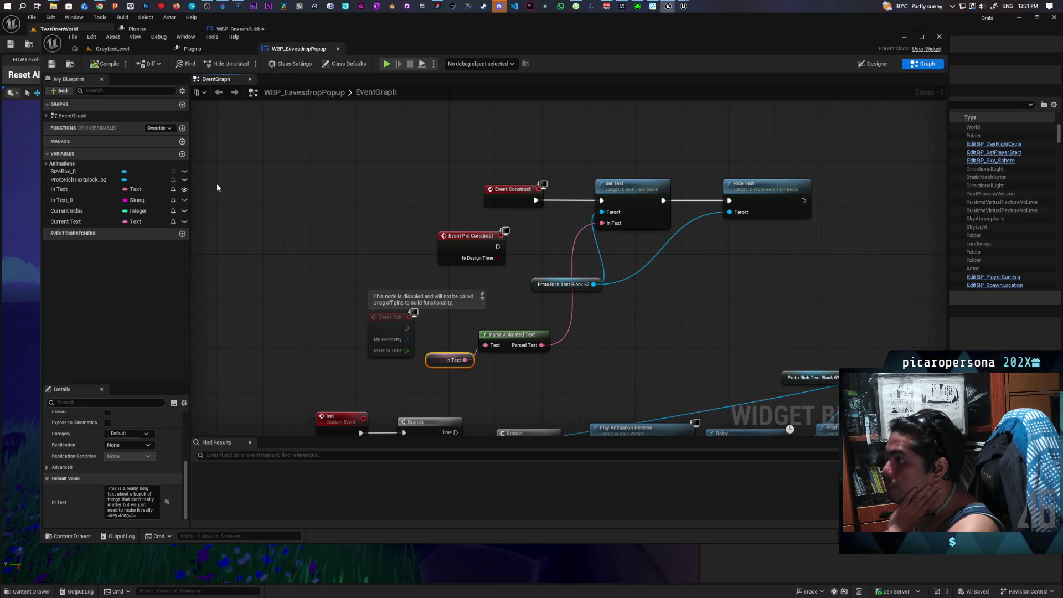
left_click(71, 535)
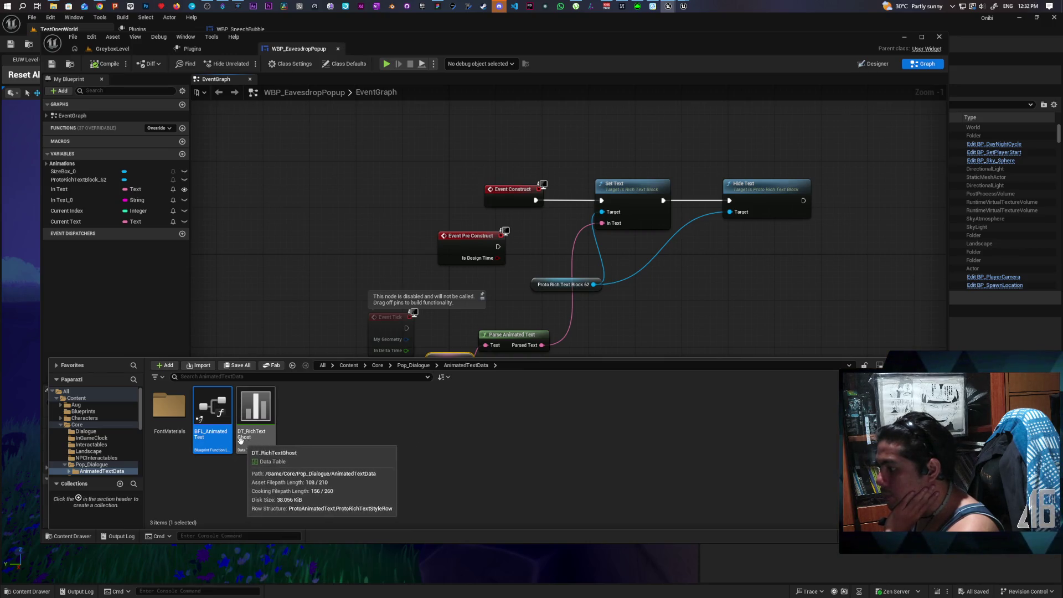
double_click(212, 413)
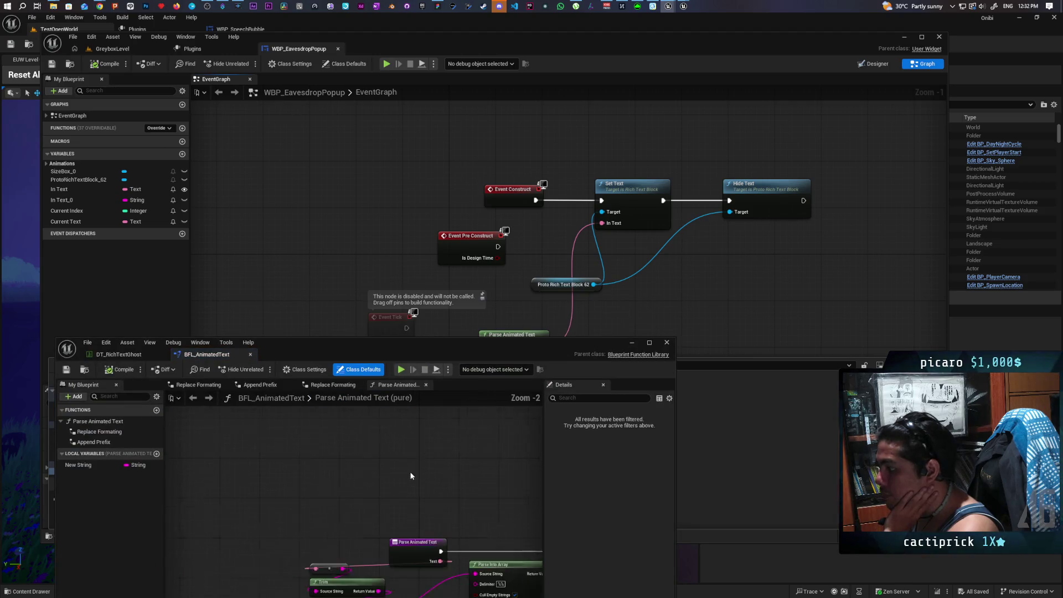
- Pan the Parse Animated Text graph to the Parse Into Array nodes, then minimize it
scroll(431, 481, "up", 1)
left_click_drag(432, 482, 281, 518)
scroll(289, 510, "up", 2)
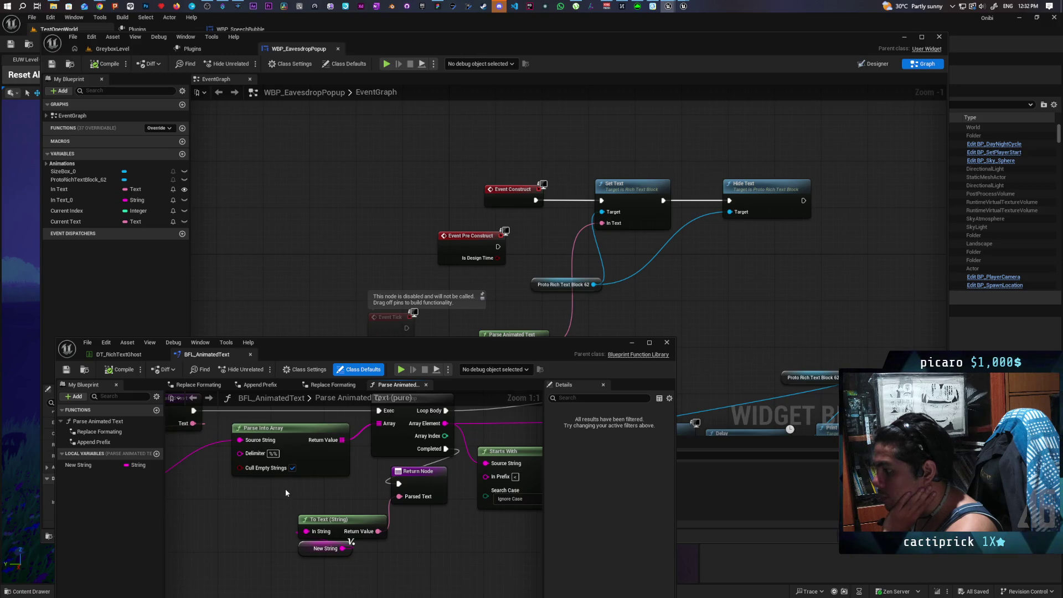
mouse_move(336, 488)
left_mouse_down()
mouse_move(279, 505)
mouse_move(298, 497)
mouse_move(169, 499)
left_mouse_up()
mouse_move(438, 517)
left_mouse_down()
mouse_move(277, 521)
mouse_move(504, 534)
mouse_move(379, 531)
mouse_move(434, 517)
mouse_move(396, 519)
left_mouse_up()
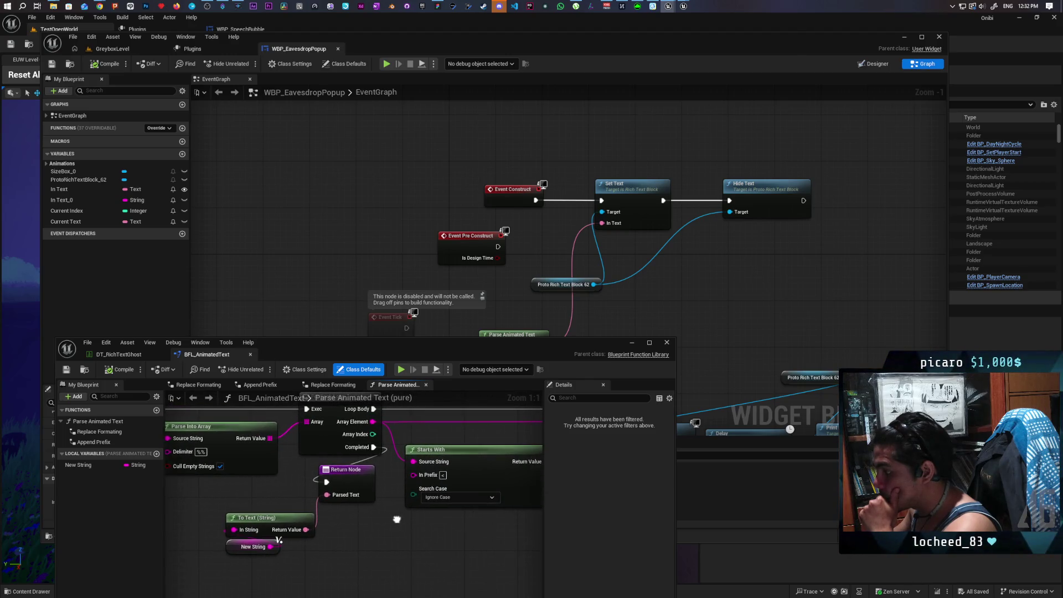
left_click(631, 344)
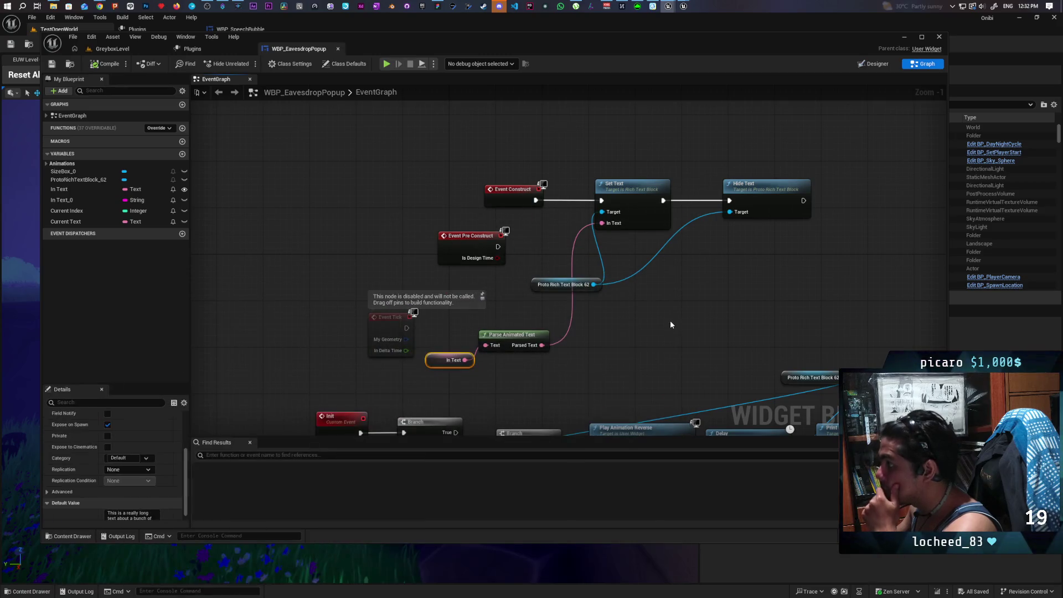
left_click(454, 7)
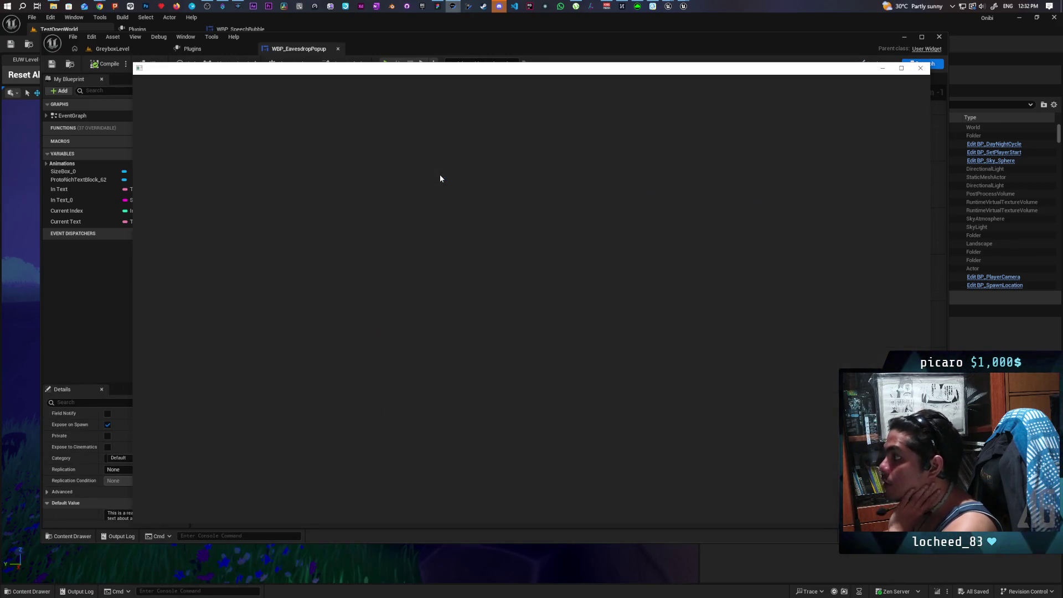
left_click(145, 86)
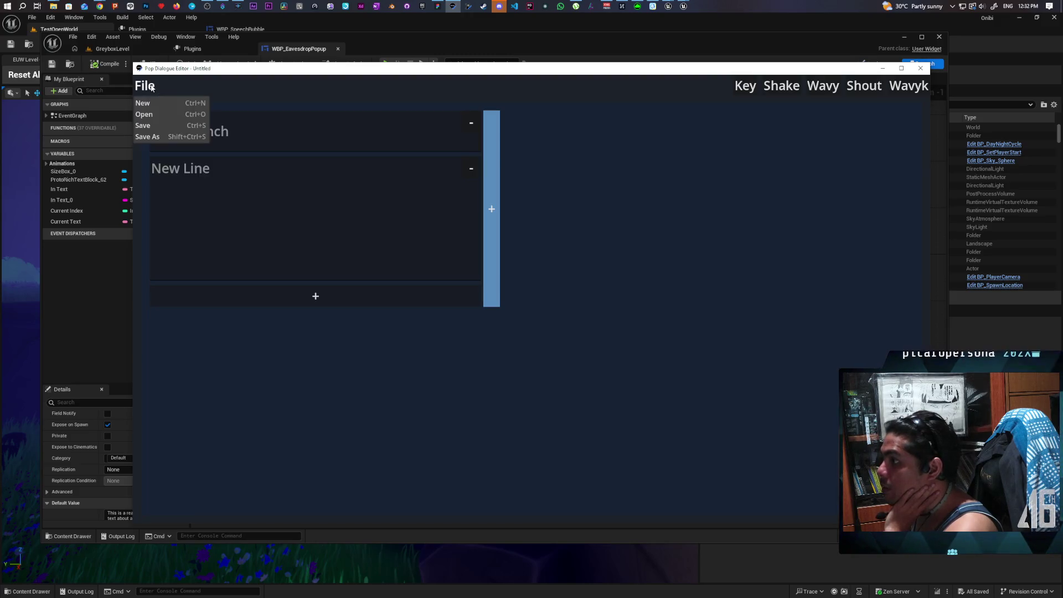
left_click(157, 113)
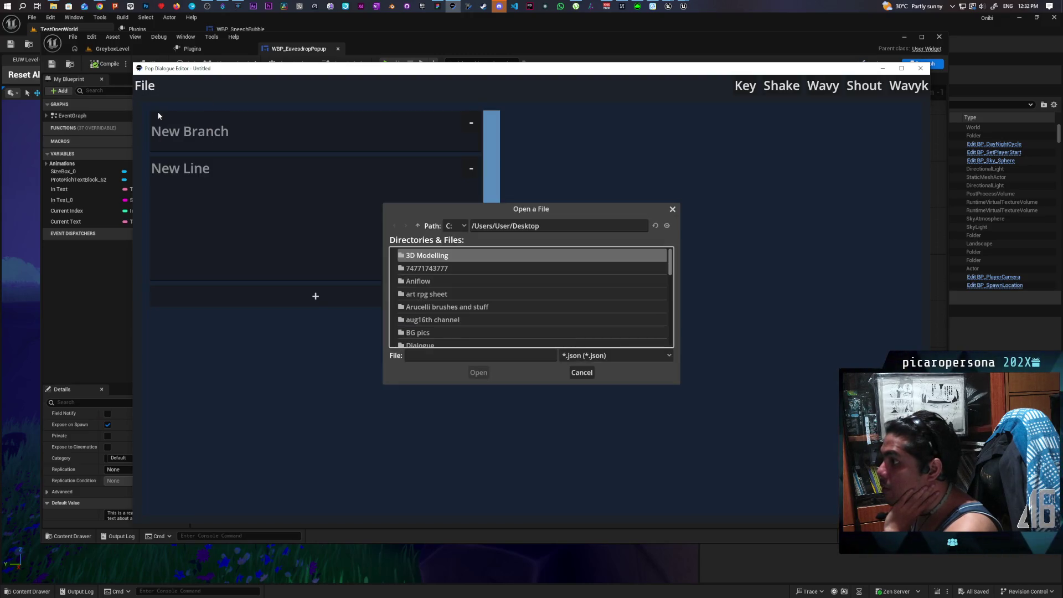
scroll(505, 299, "down", 7)
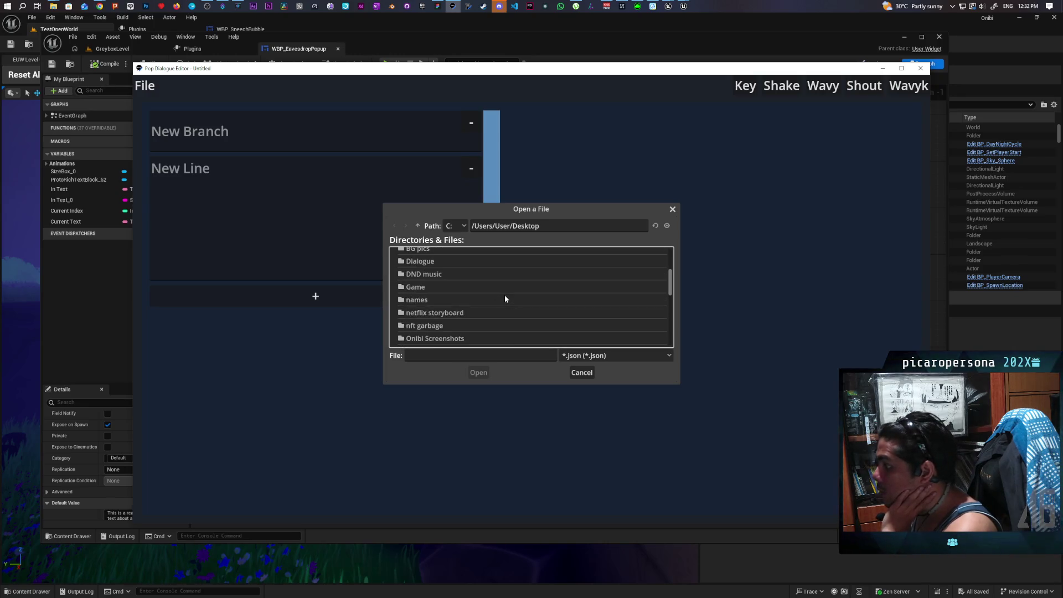
scroll(504, 299, "down", 5)
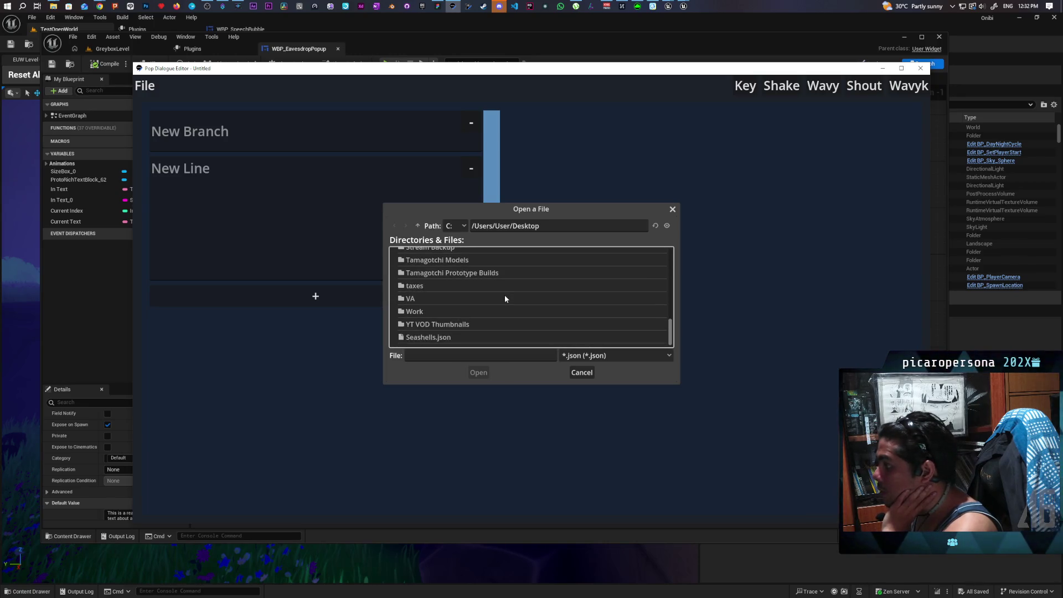
double_click(465, 337)
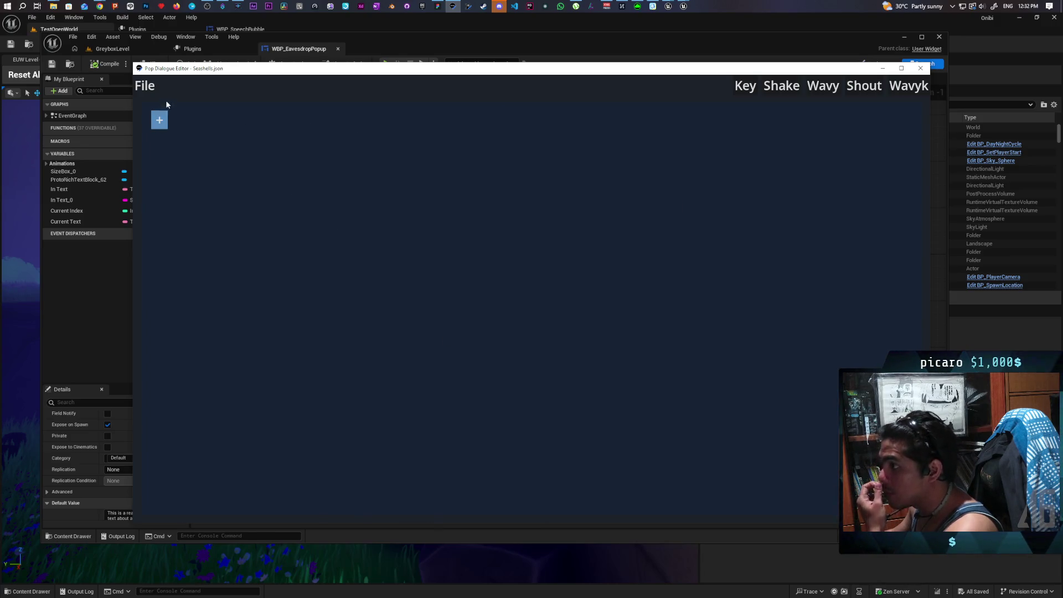
left_click(144, 85)
left_click(171, 115)
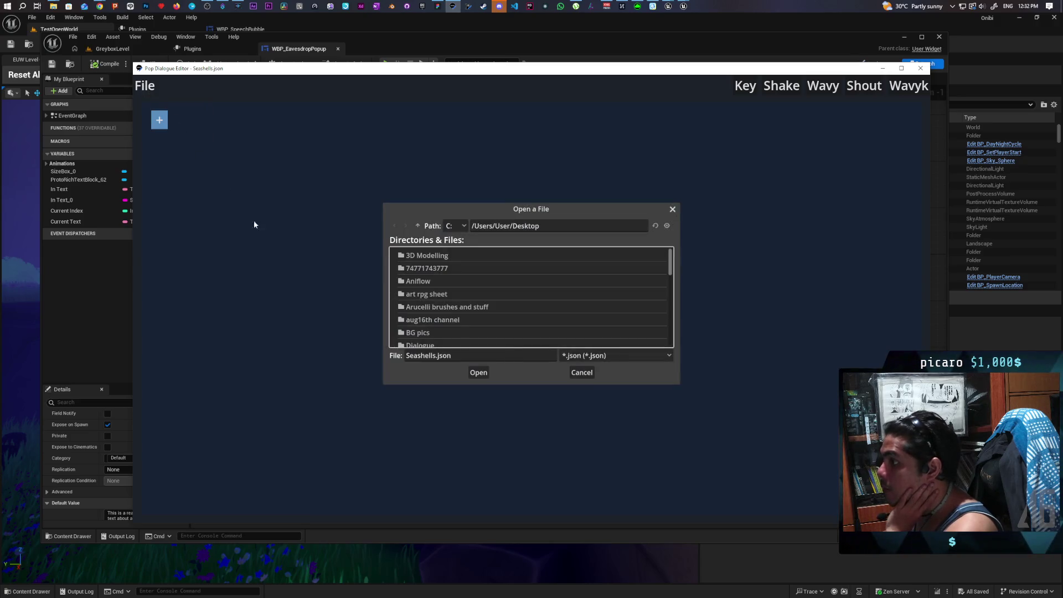
scroll(524, 310, "down", 5)
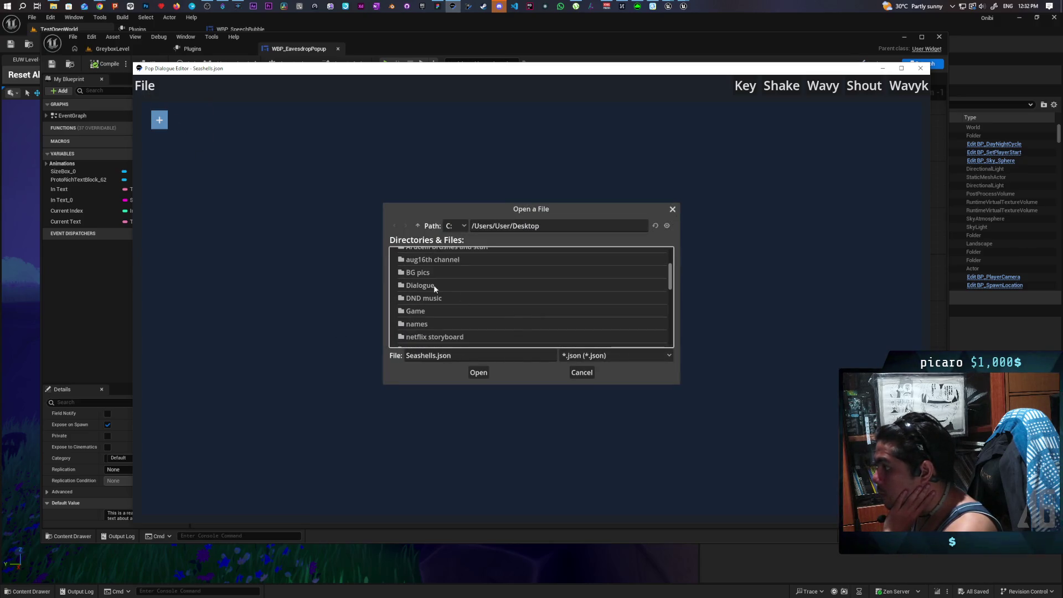
double_click(419, 287)
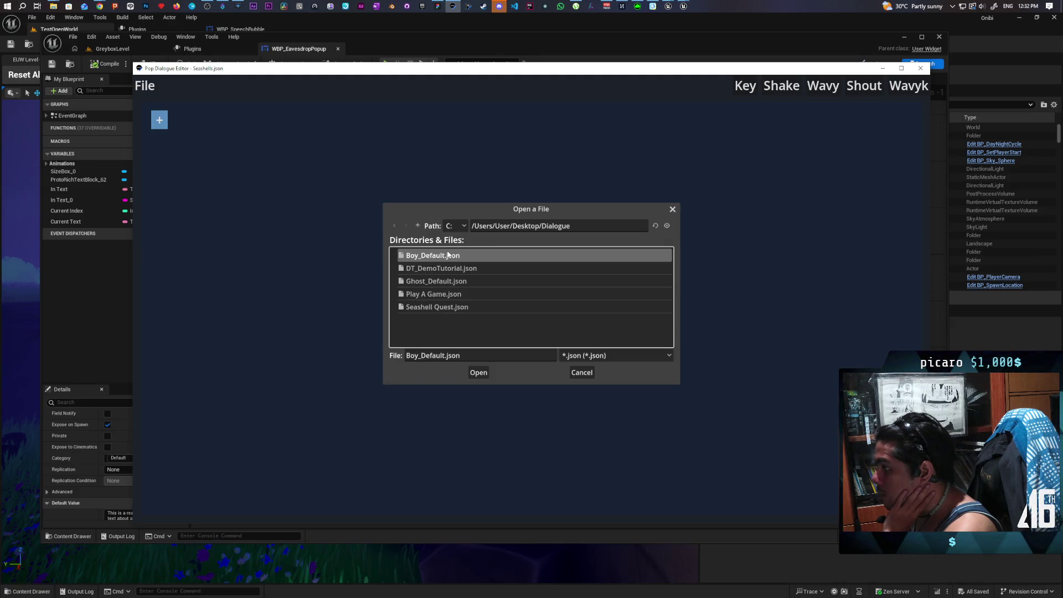
double_click(442, 256)
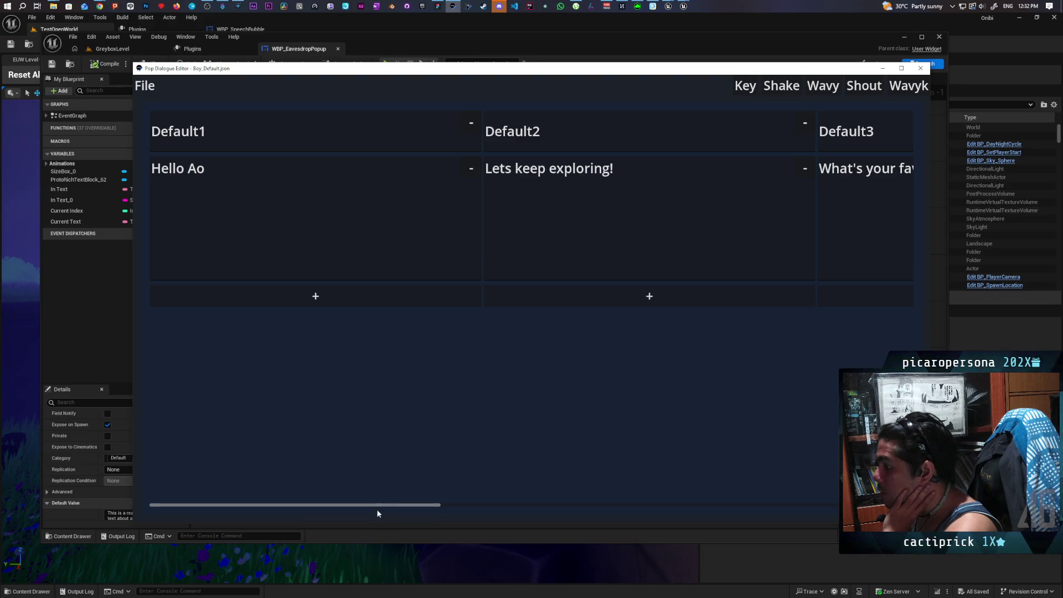
mouse_move(382, 504)
left_mouse_down()
mouse_move(566, 496)
mouse_move(802, 462)
left_mouse_up()
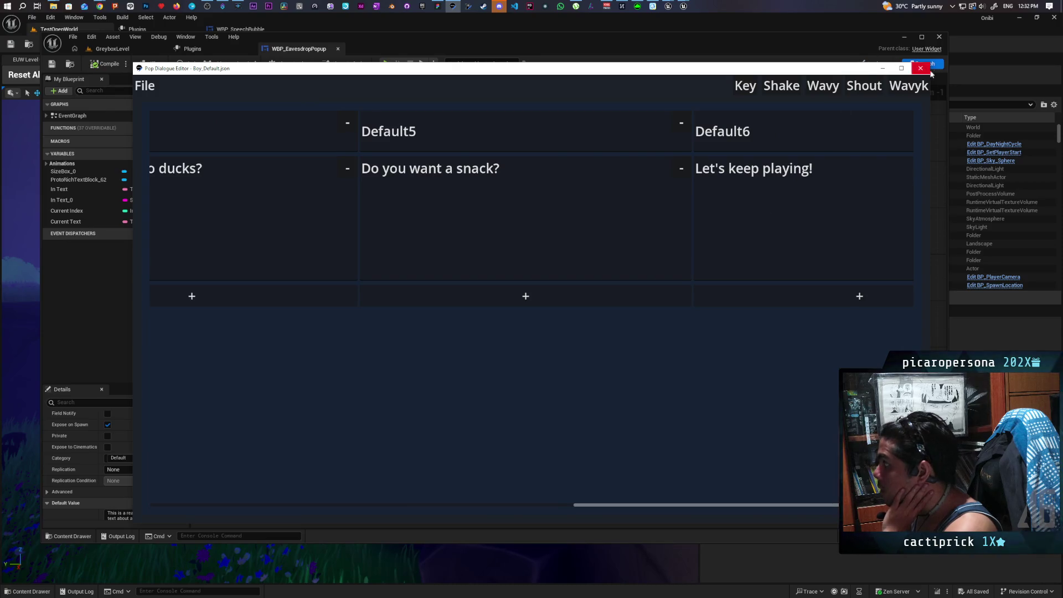
left_click(921, 69)
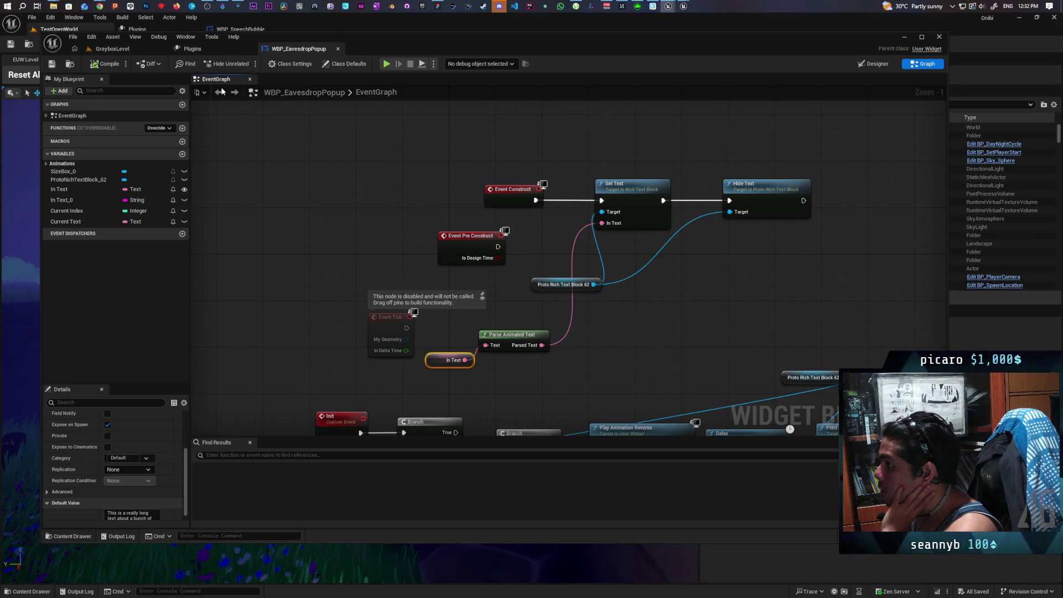
- Open WBP_SpeechBubble, then DTTask_CompleteTask from Core/Pop_Dialogue/Tasks
left_click(904, 38)
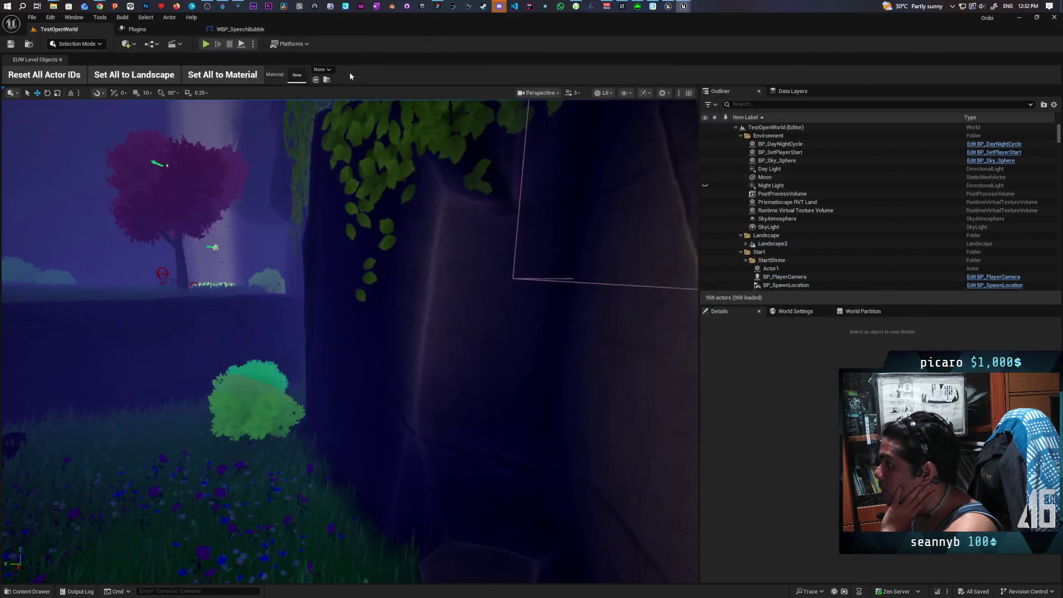
left_click(222, 32)
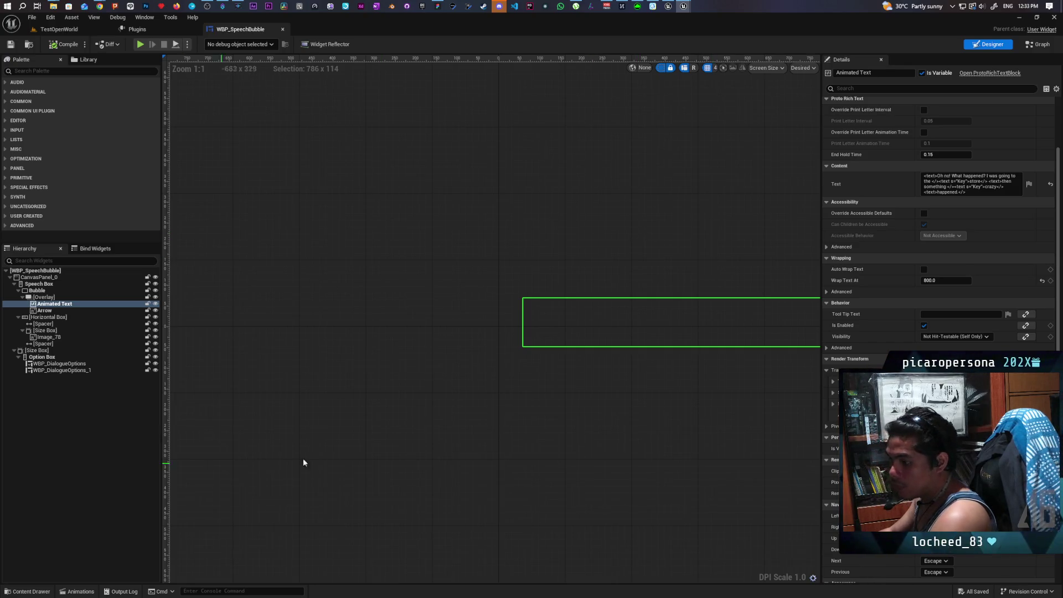
left_click(49, 592)
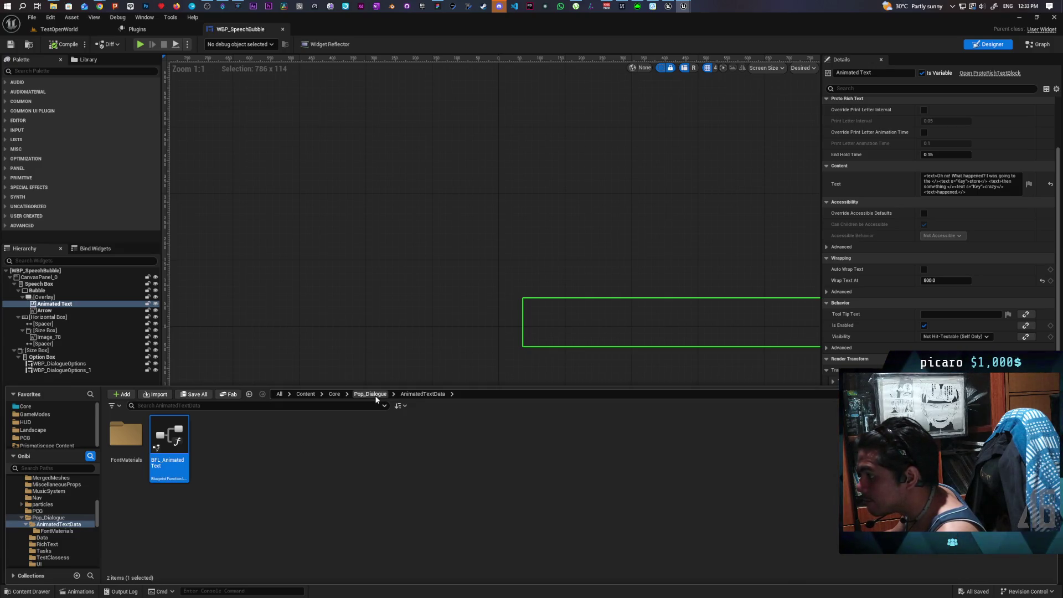
left_click(370, 394)
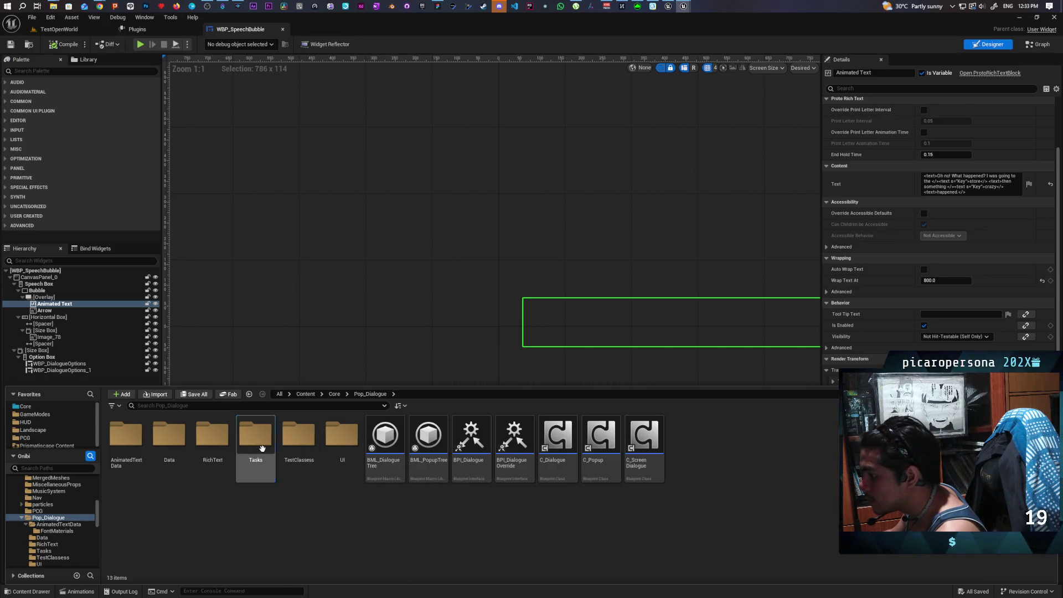
double_click(253, 462)
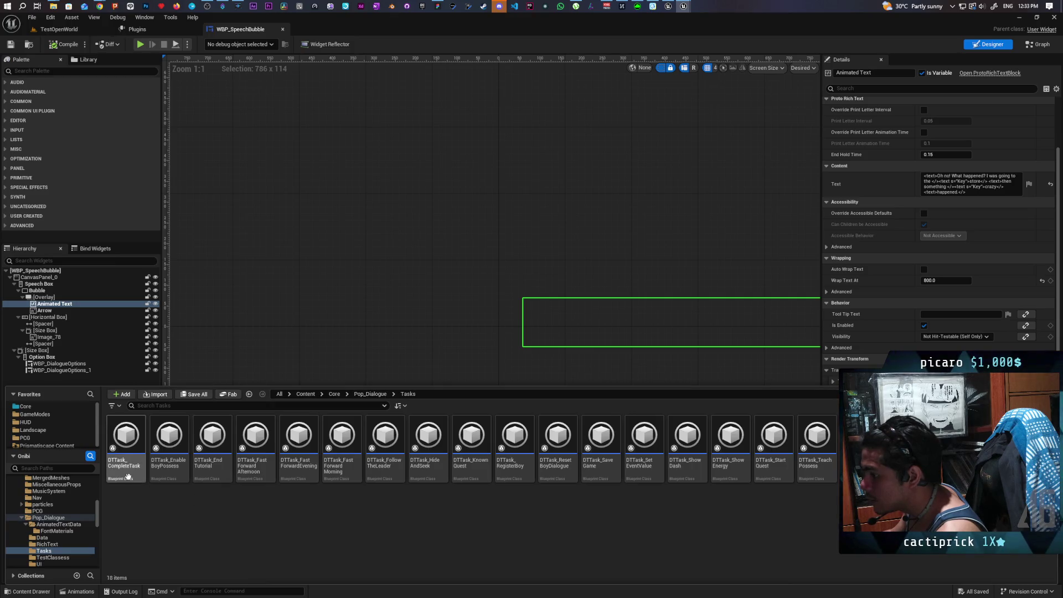
double_click(128, 477)
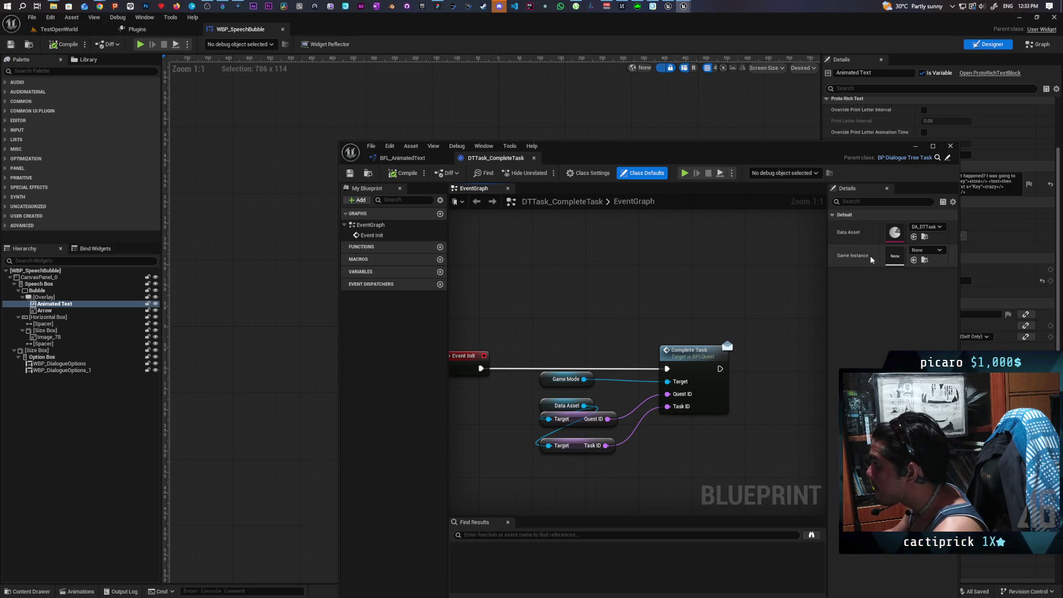
- Switch to the BFL_AnimatedText window and bring up its content browser
left_click_drag(617, 311, 607, 309)
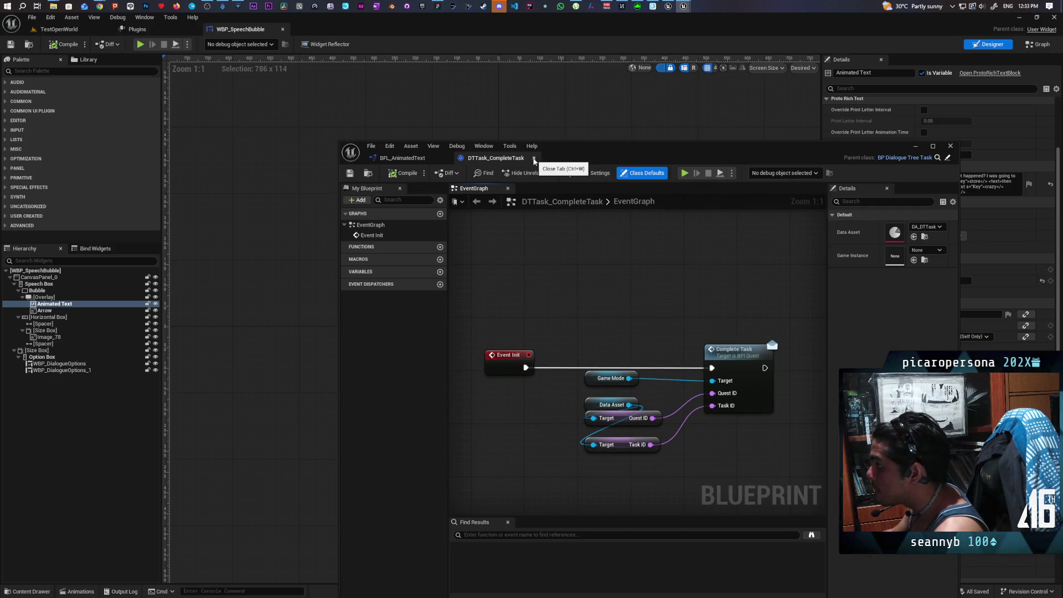
key("ctrl+b")
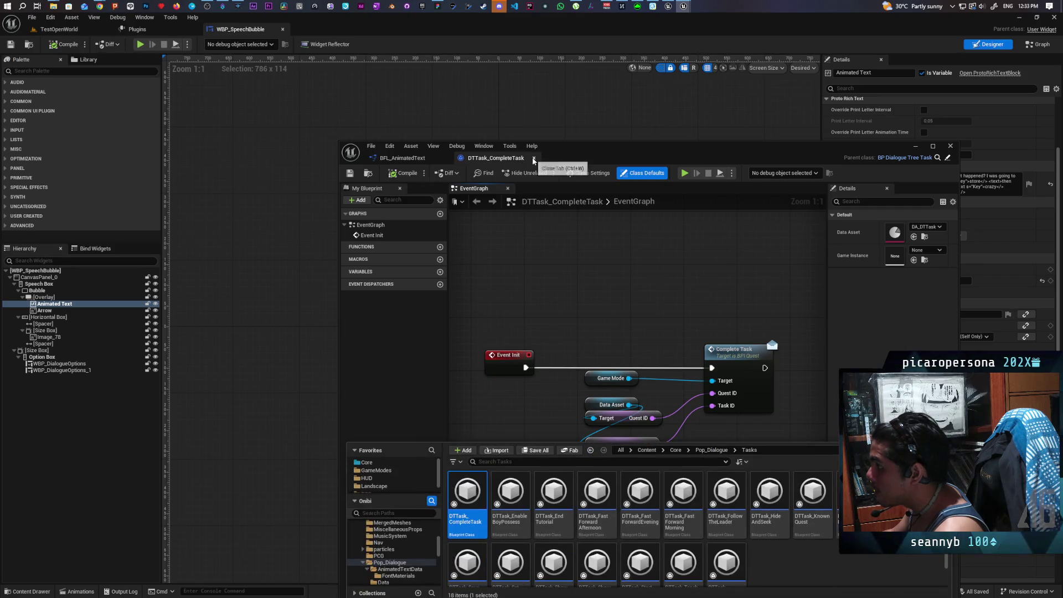
left_click(403, 157)
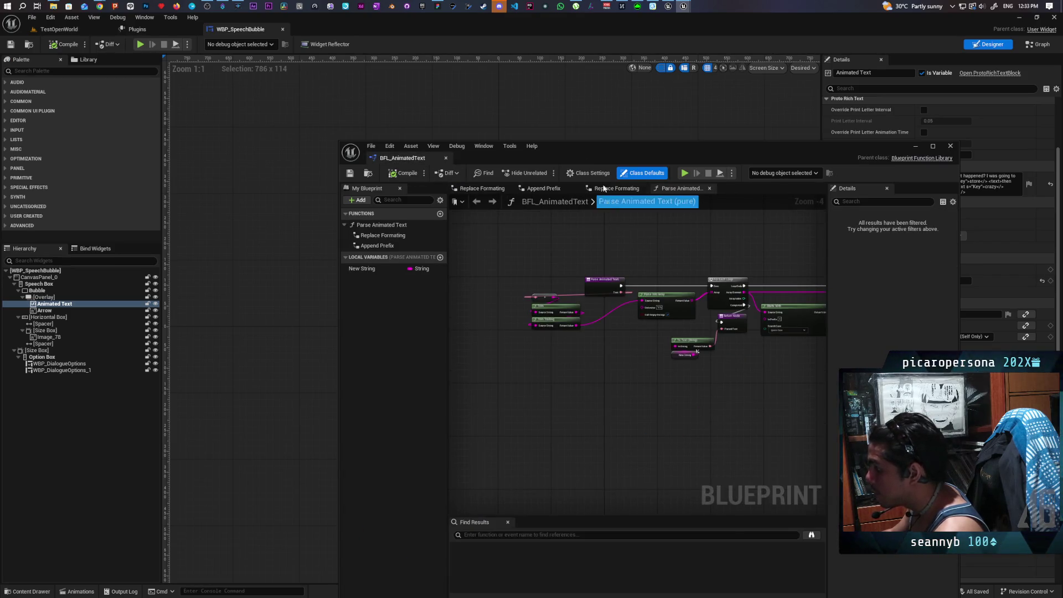
left_click_drag(608, 146, 504, 61)
left_click(276, 526)
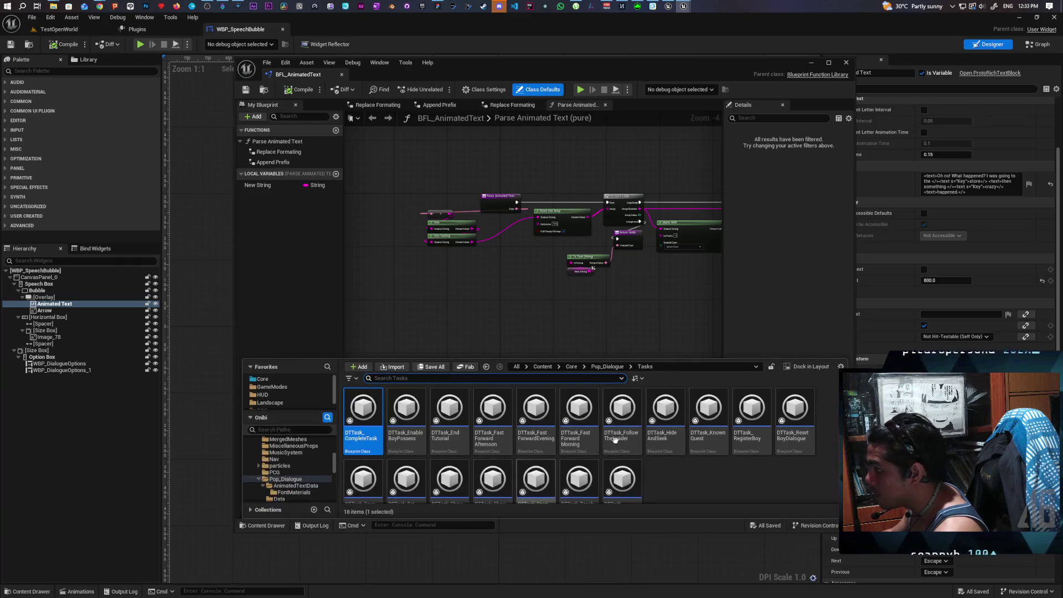
- Browse to Pop_Dialogue's TestClassess folder and open the DT_editor_test data table
left_click(608, 366)
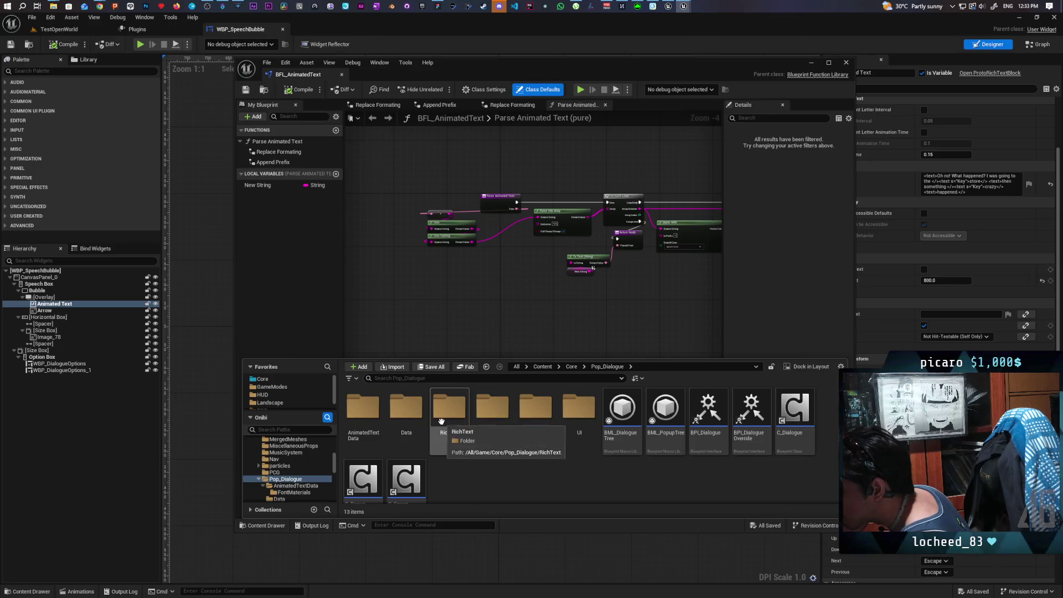
double_click(406, 410)
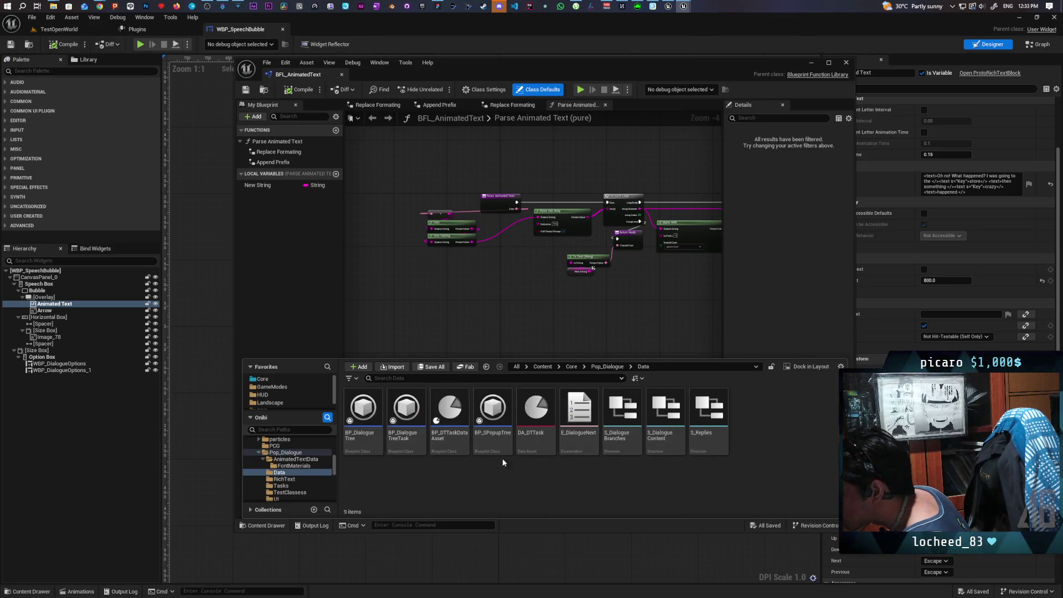
left_click(612, 367)
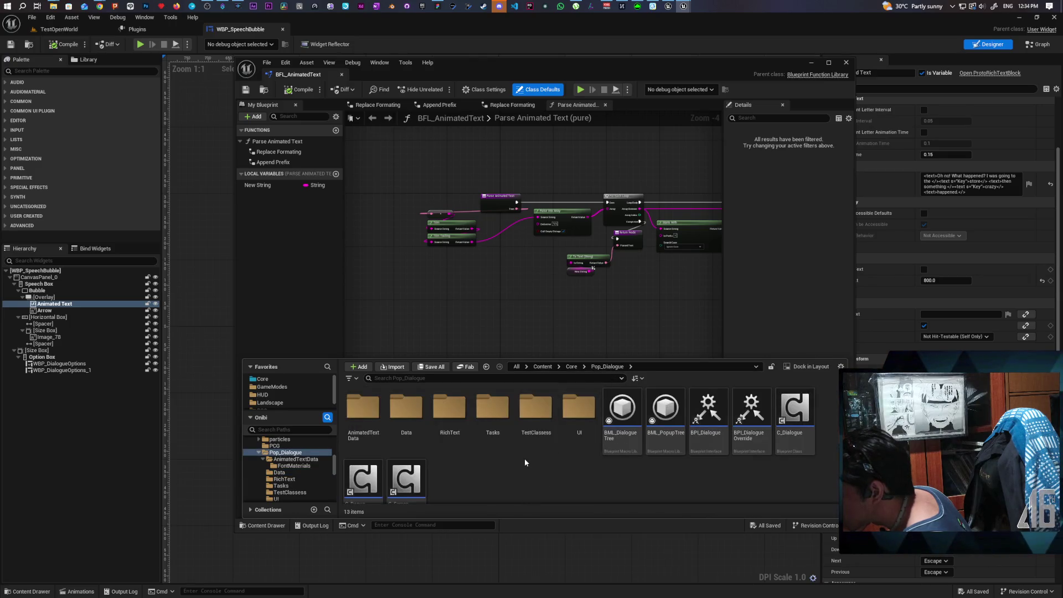
scroll(523, 459, "down", 1)
scroll(523, 443, "up", 1)
double_click(529, 432)
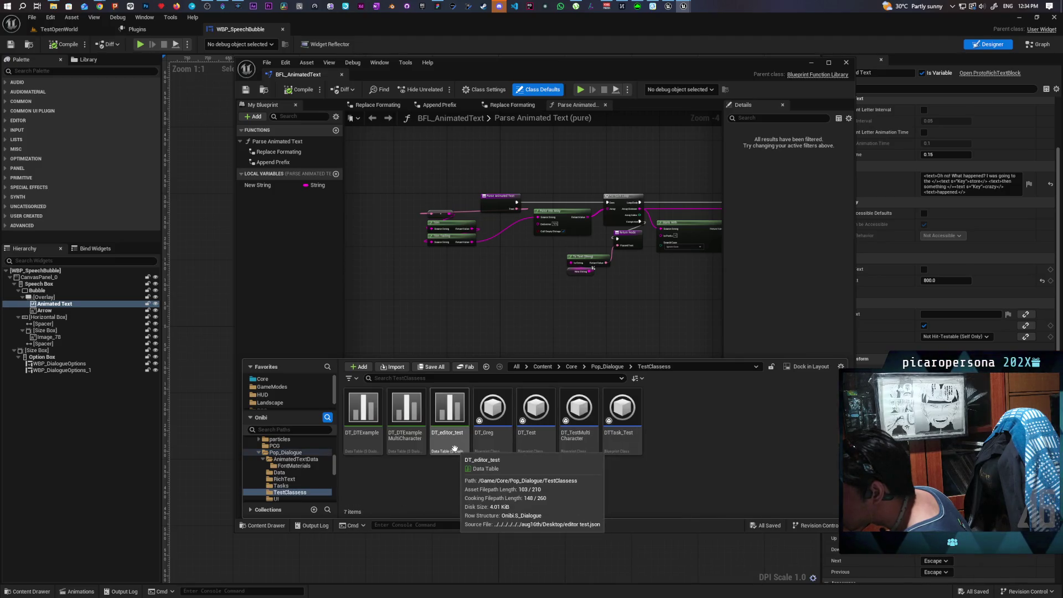
double_click(454, 447)
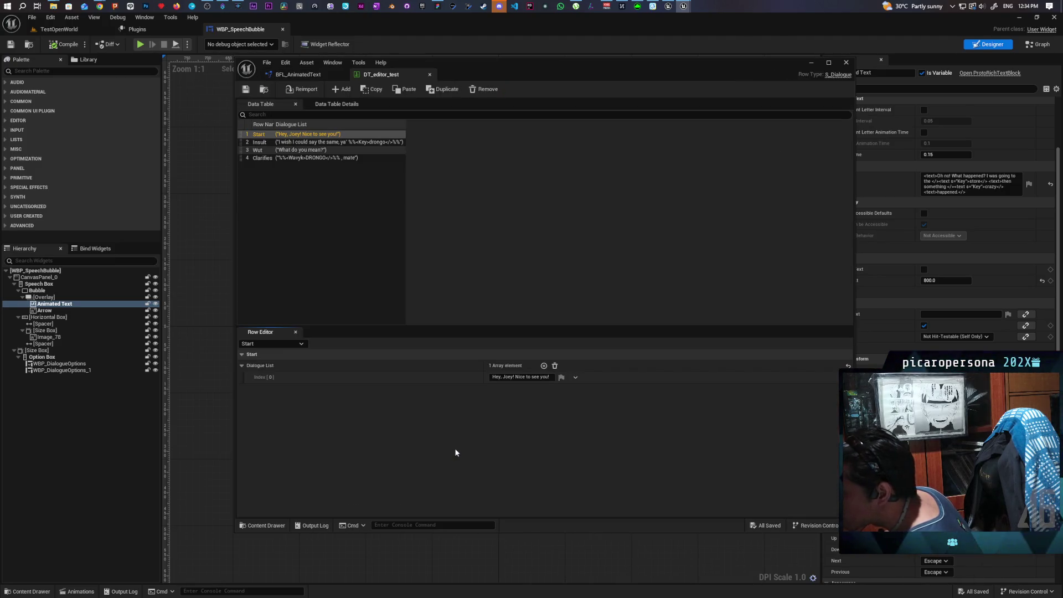
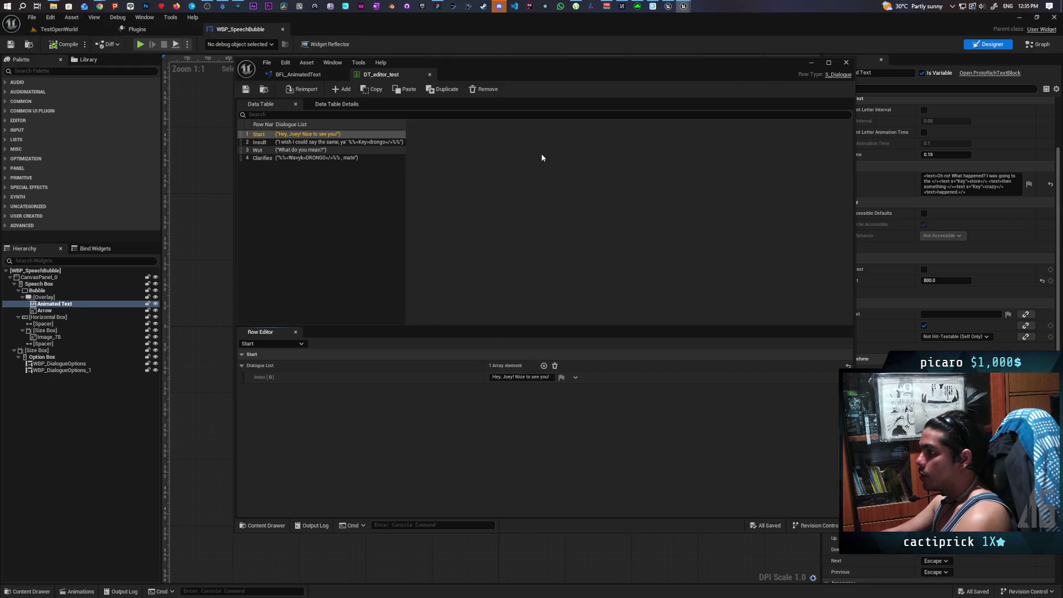
- Open BFL_AnimatedText from Pop_Dialogue > AnimatedTextData in the Content Drawer and maximize its editor
left_click(298, 75)
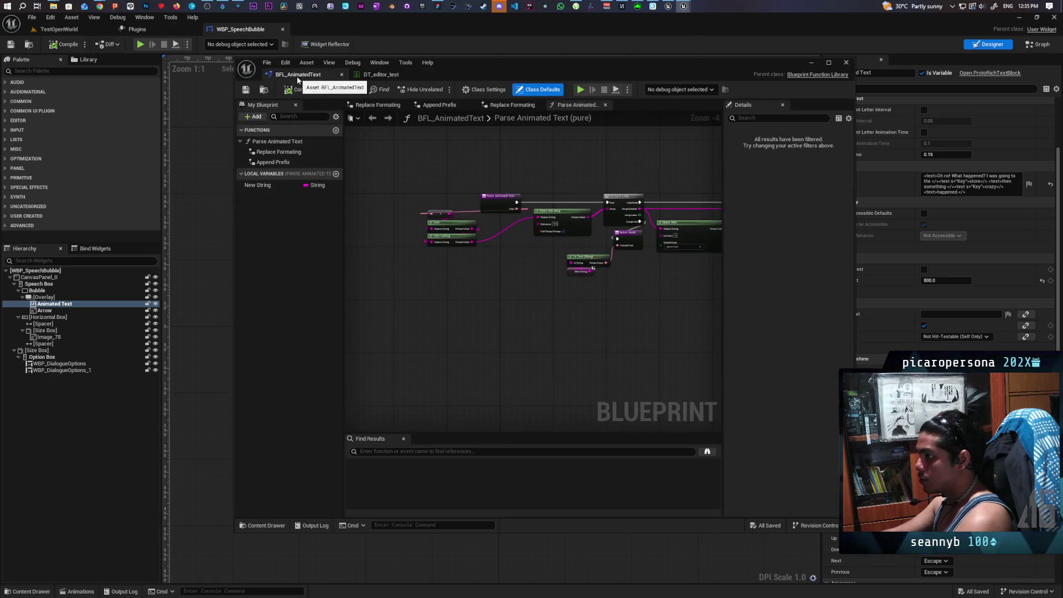
left_click(810, 64)
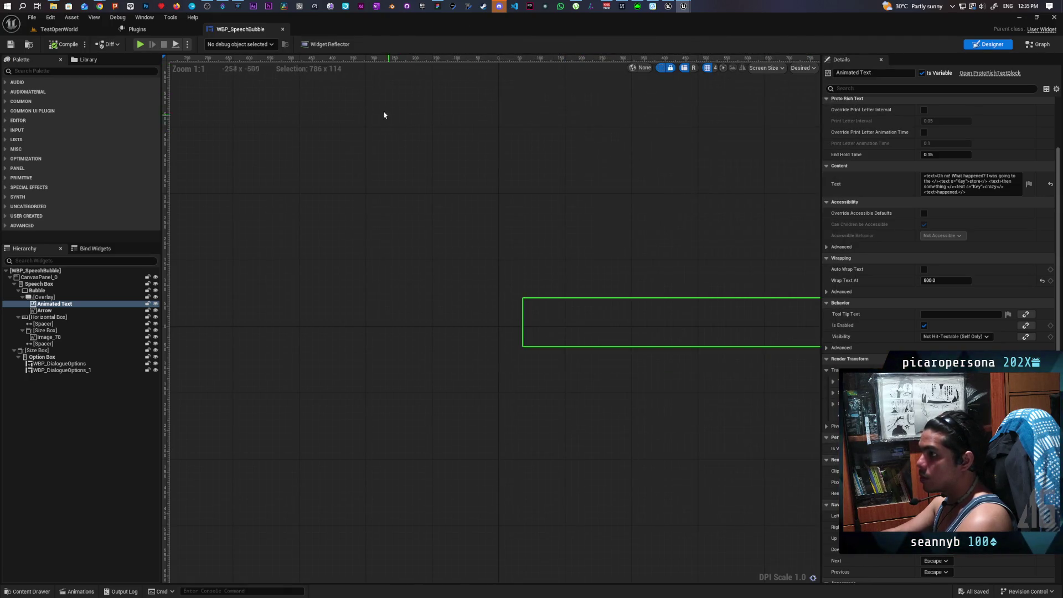
left_click(27, 591)
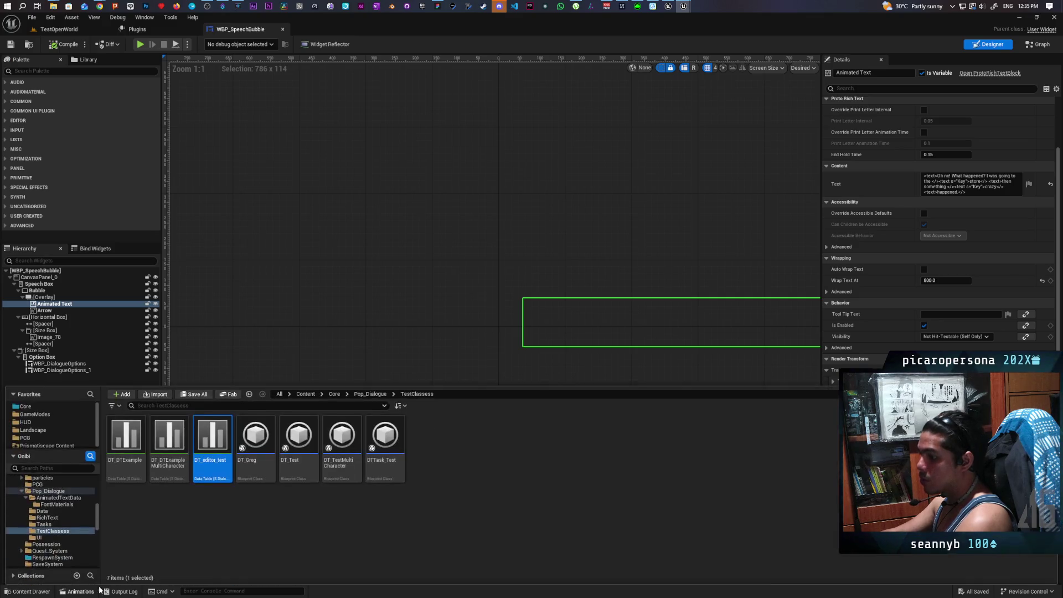
left_click(370, 394)
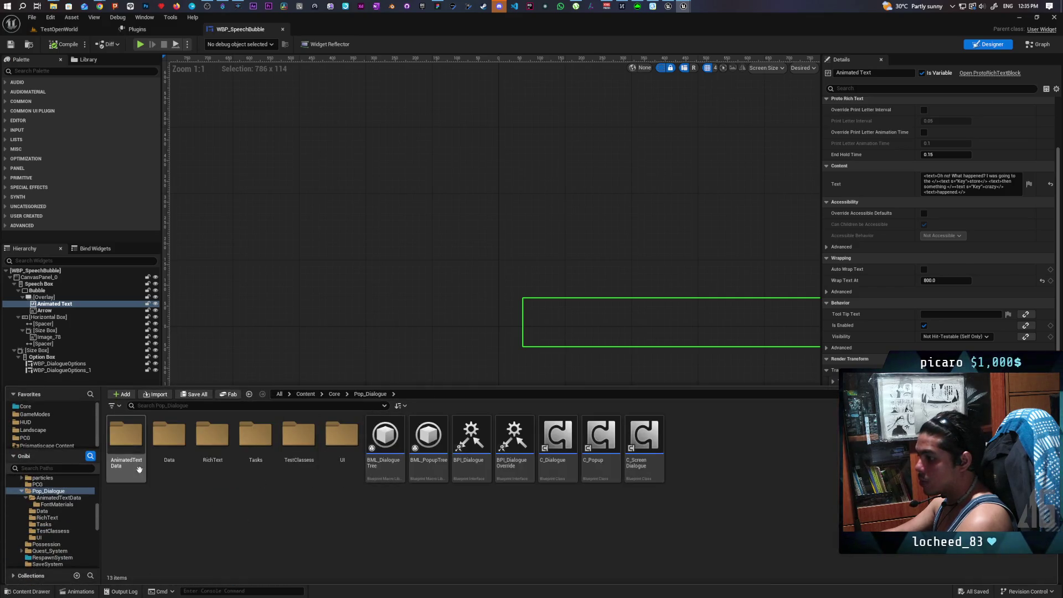
double_click(126, 434)
left_click(175, 441)
double_click(175, 441)
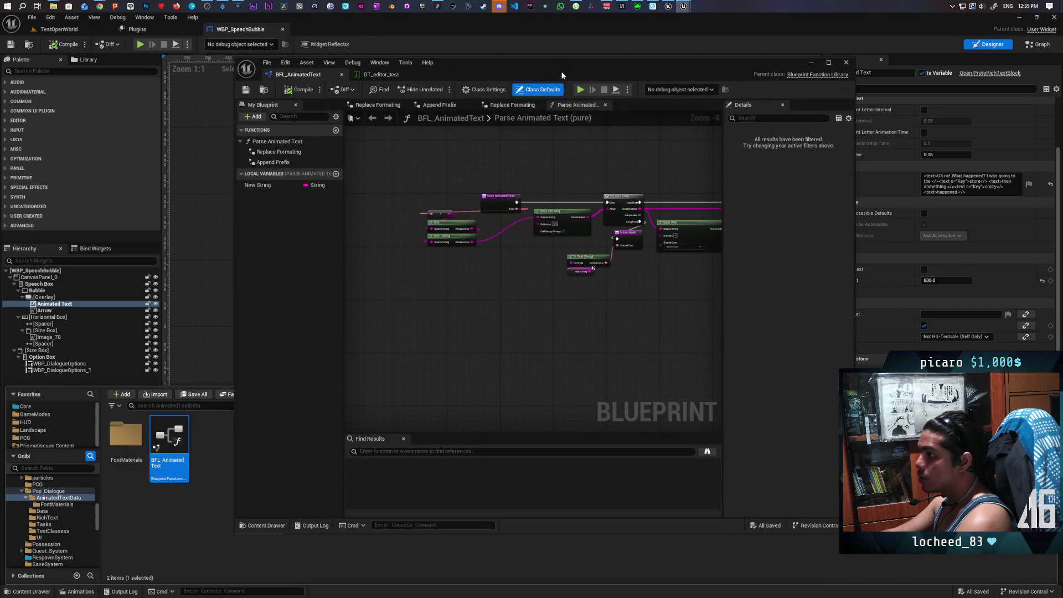
double_click(535, 62)
scroll(473, 346, "up", 4)
mouse_move(473, 346)
left_mouse_down()
mouse_move(387, 311)
mouse_move(502, 347)
mouse_move(349, 308)
mouse_move(219, 311)
left_mouse_up()
left_click_drag(368, 379, 510, 383)
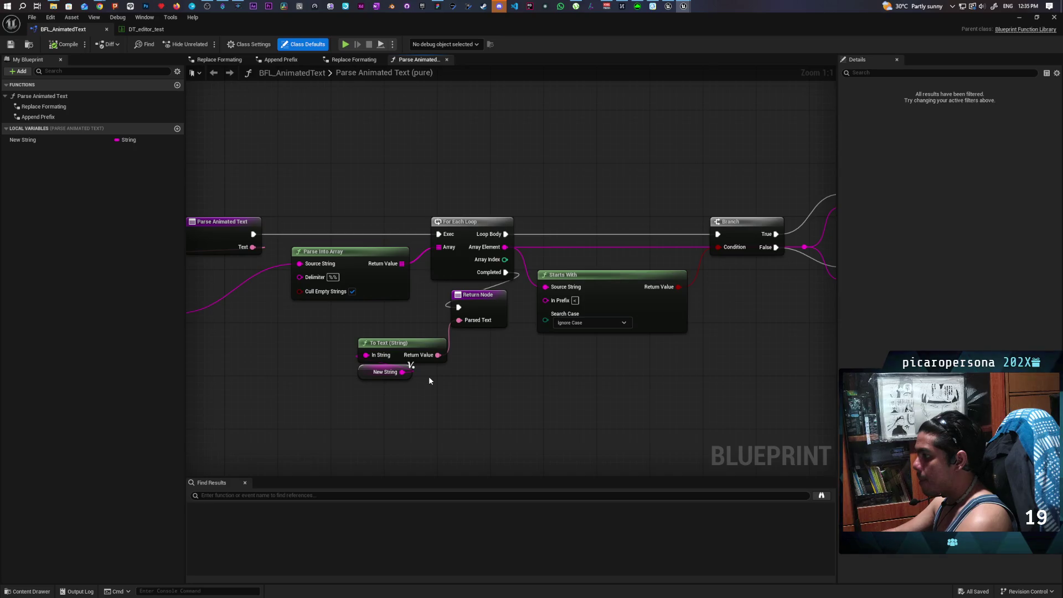
mouse_move(330, 208)
left_mouse_down()
mouse_move(373, 310)
mouse_move(420, 321)
mouse_move(489, 310)
mouse_move(378, 310)
mouse_move(505, 305)
left_mouse_up()
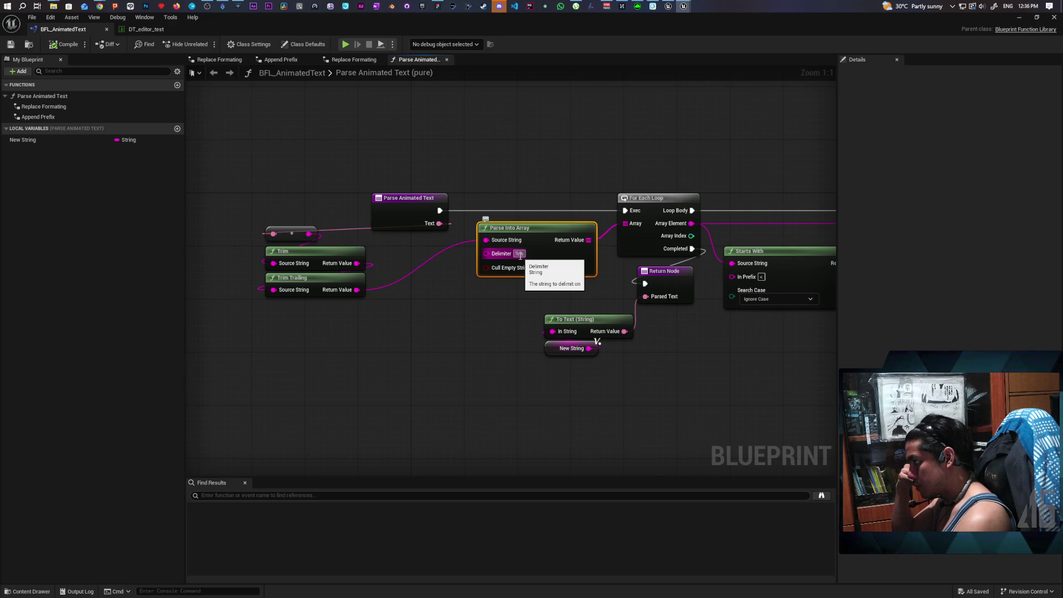
mouse_move(695, 327)
left_mouse_down()
mouse_move(686, 349)
mouse_move(493, 381)
left_mouse_up()
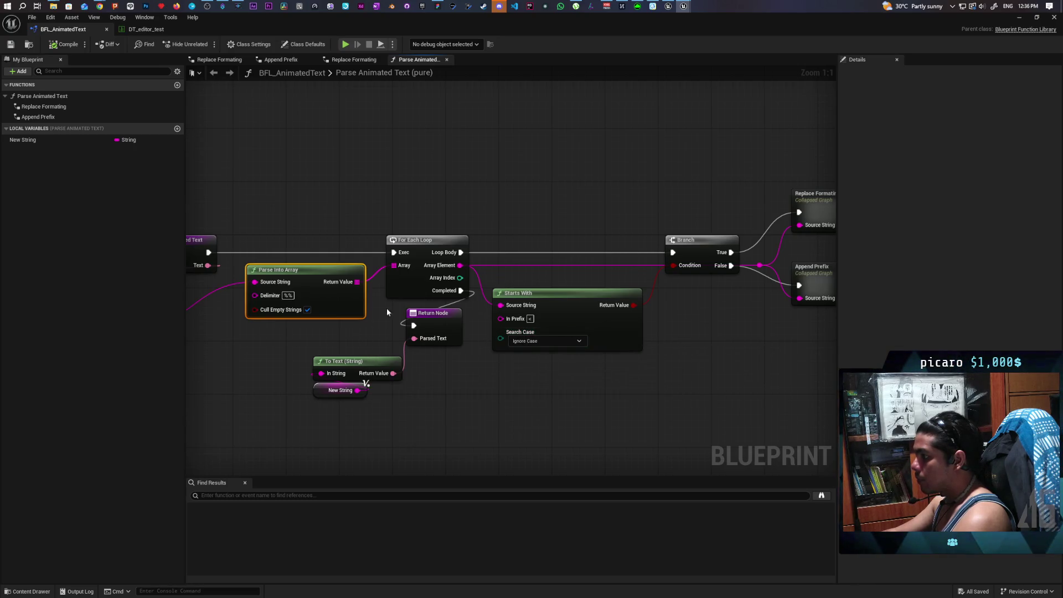
left_click_drag(347, 323, 434, 423)
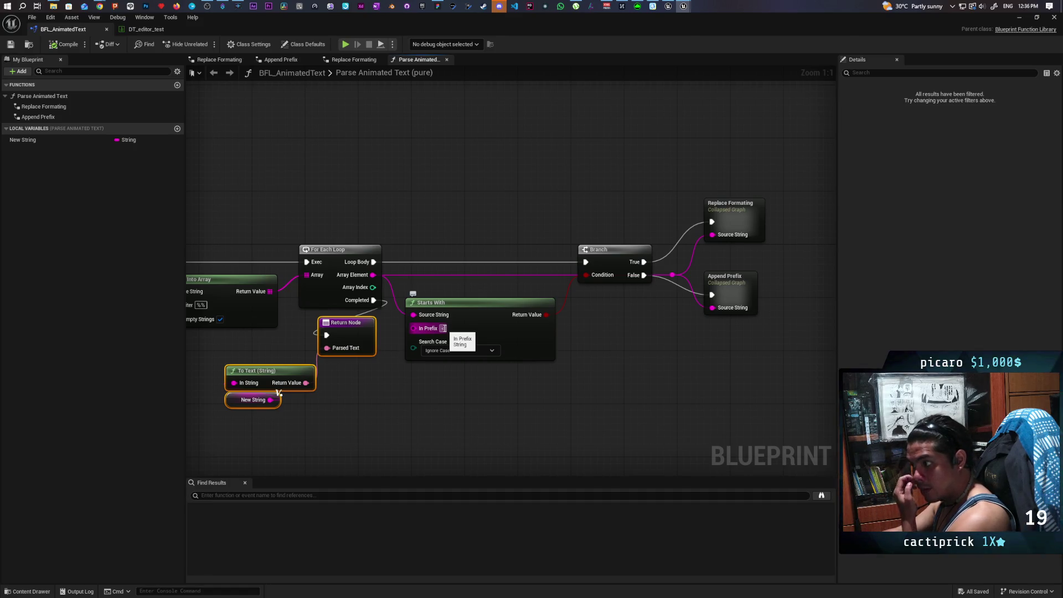
mouse_move(415, 388)
left_mouse_down()
mouse_move(489, 413)
mouse_move(518, 402)
left_mouse_up()
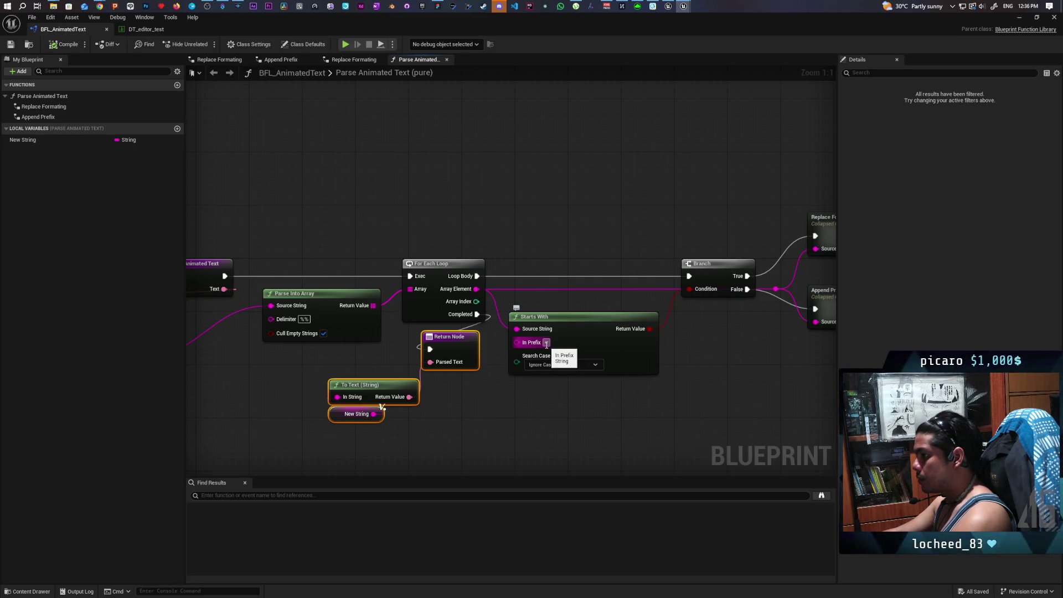
left_click(546, 343)
type("<")
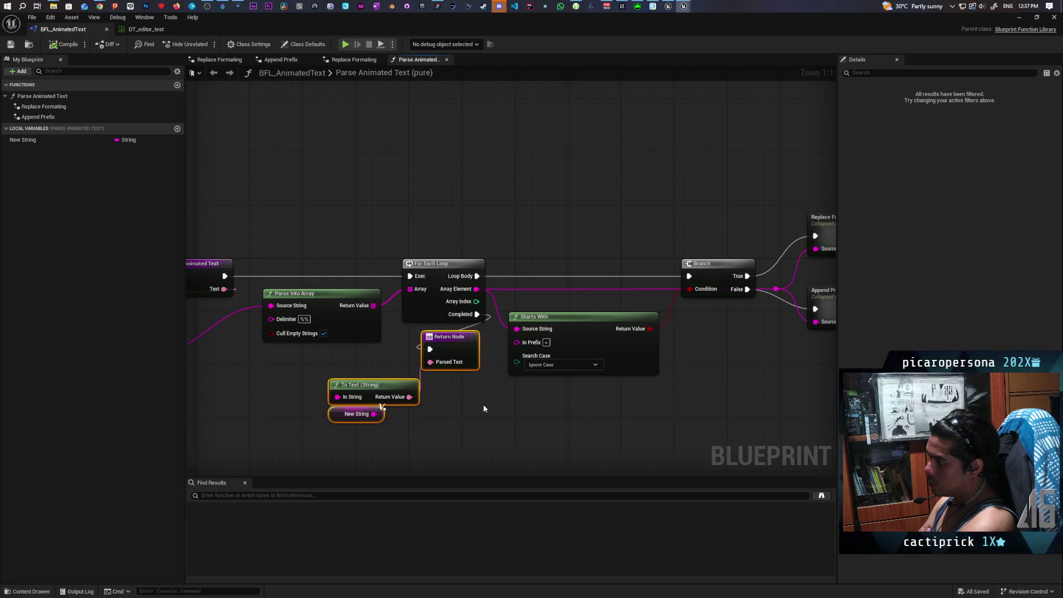
- Pan to the Trim nodes and box-select Trim, Trim Trailing and the Parse Animated Text entry node
left_click_drag(536, 426, 703, 375)
mouse_move(410, 376)
left_mouse_down()
mouse_move(422, 370)
mouse_move(453, 387)
left_mouse_up()
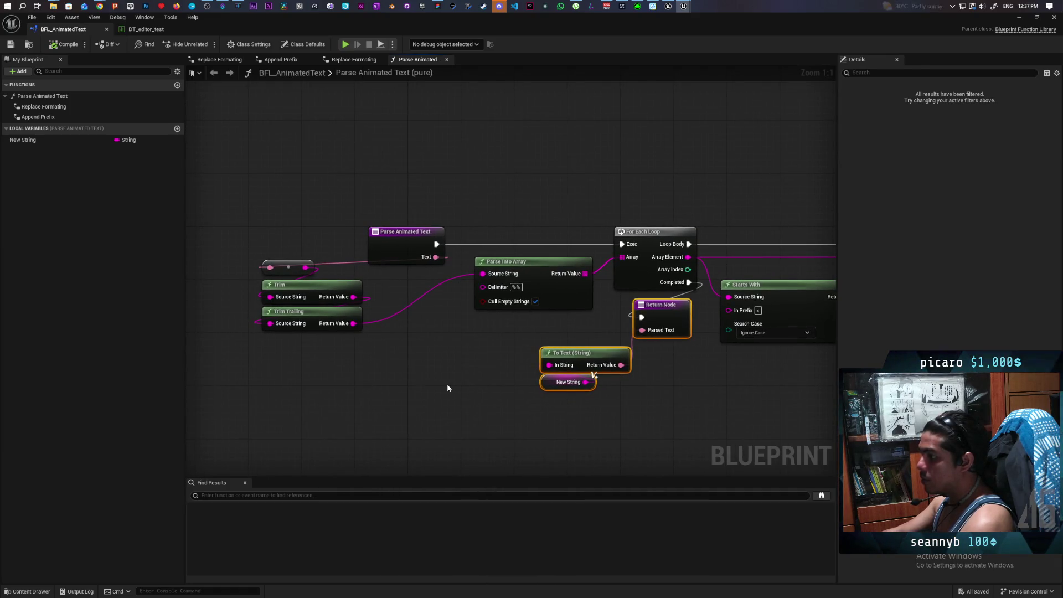
mouse_move(259, 182)
left_mouse_down()
mouse_move(391, 368)
mouse_move(399, 408)
mouse_move(392, 365)
left_mouse_up()
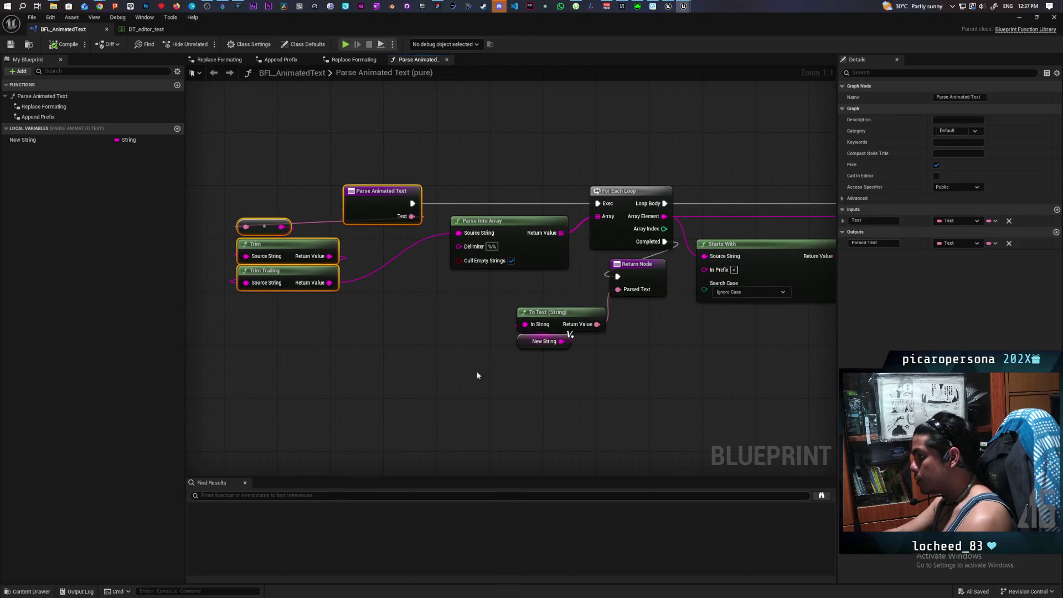
- From Trim Trailing's Return Value, search the action menu for 'string' and browse the results
left_click_drag(332, 284, 347, 337)
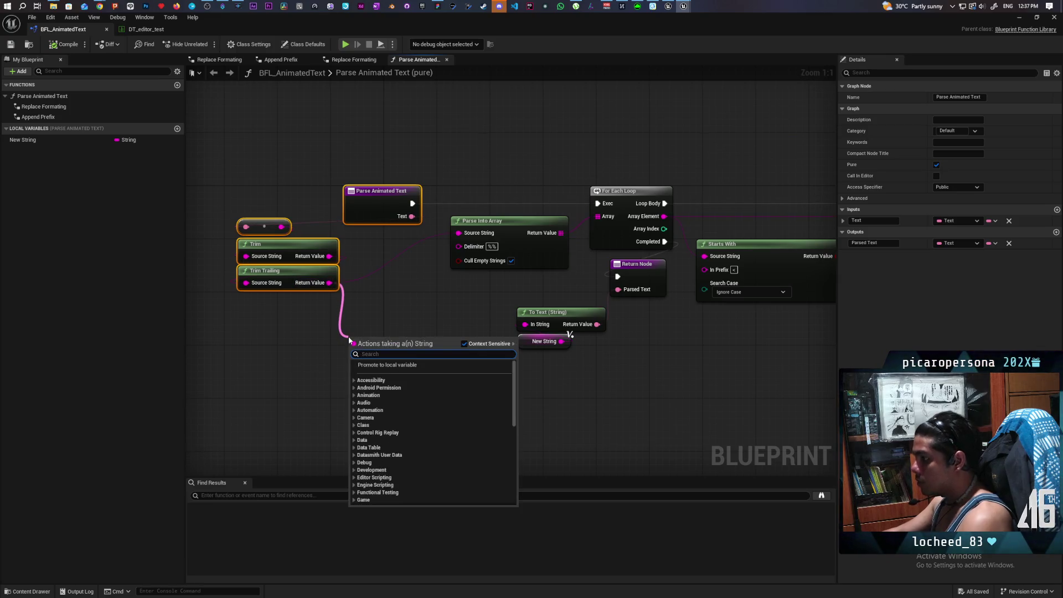
type("string")
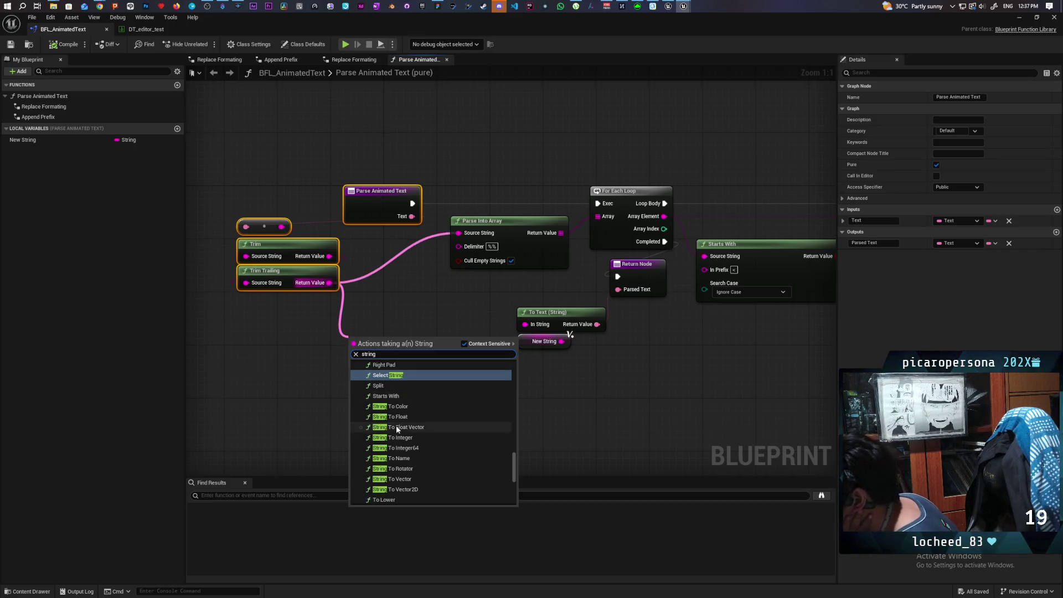
scroll(418, 420, "up", 3)
scroll(418, 418, "up", 10)
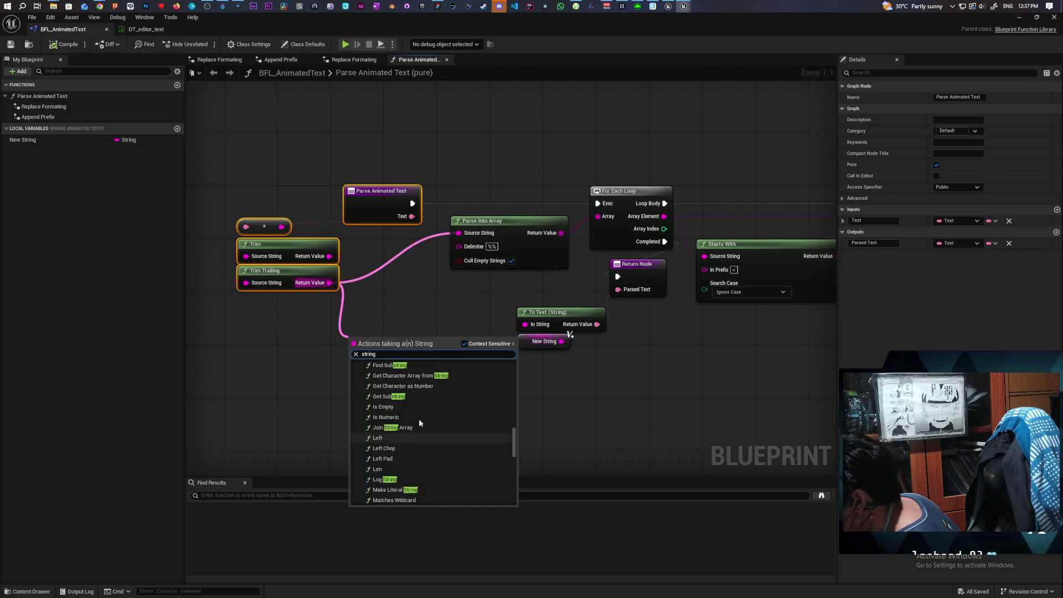
scroll(419, 419, "up", 3)
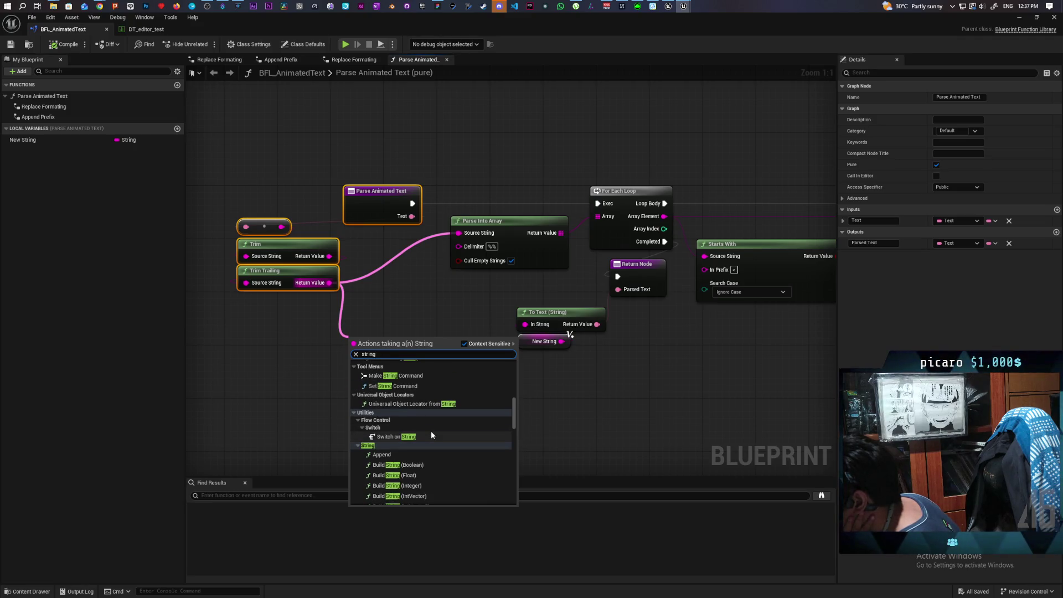
scroll(437, 459, "down", 3)
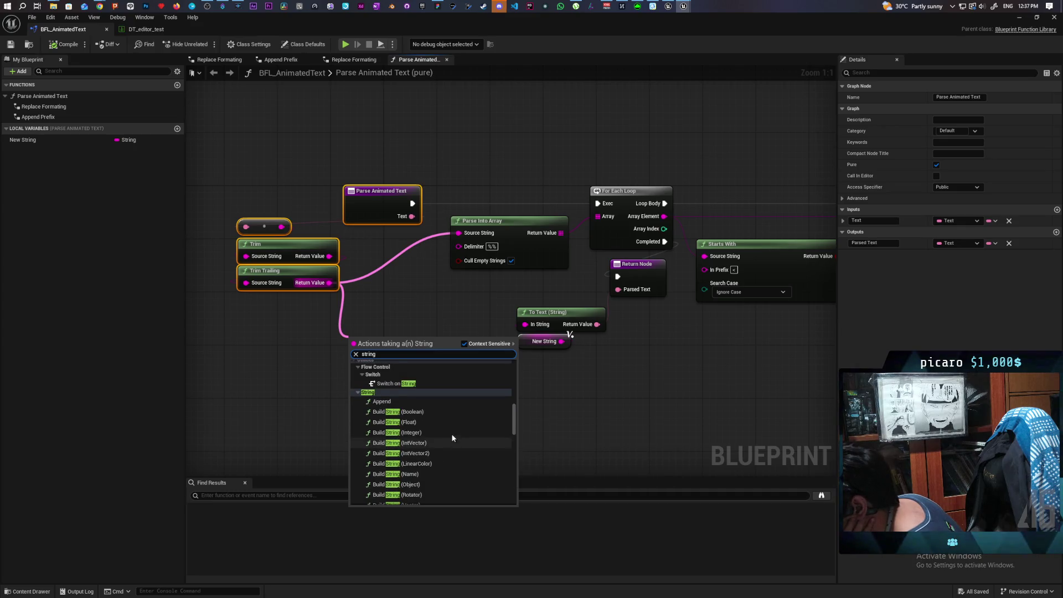
scroll(450, 429, "down", 3)
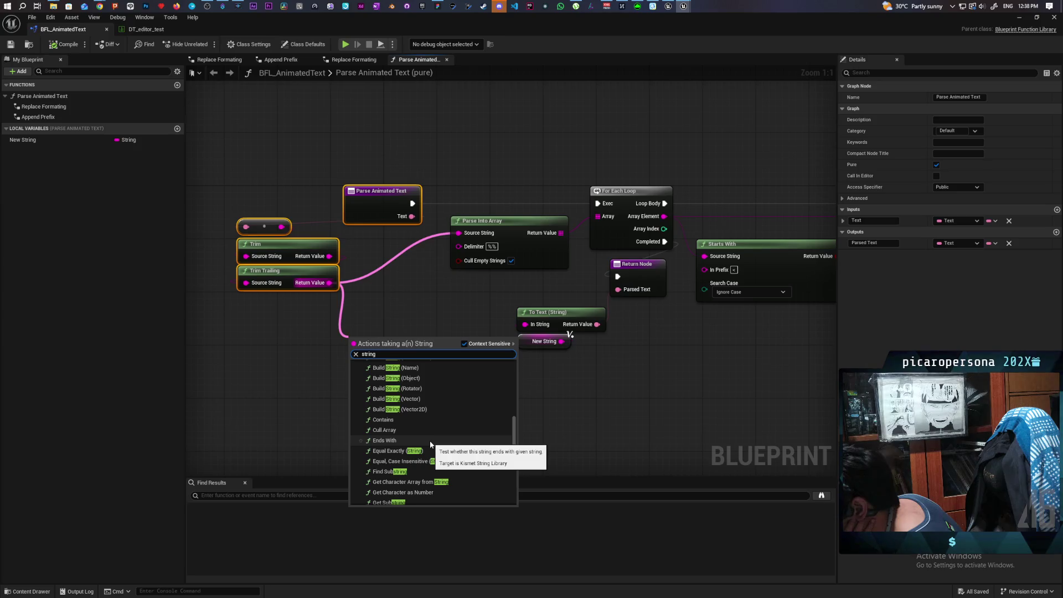
scroll(430, 442, "down", 2)
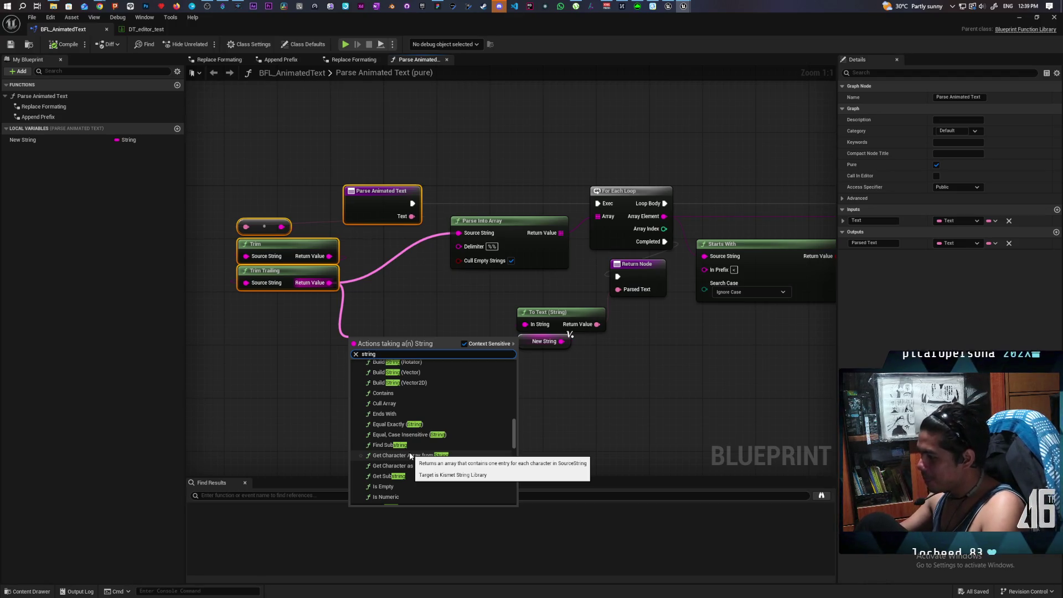
scroll(410, 455, "down", 1)
scroll(408, 451, "down", 1)
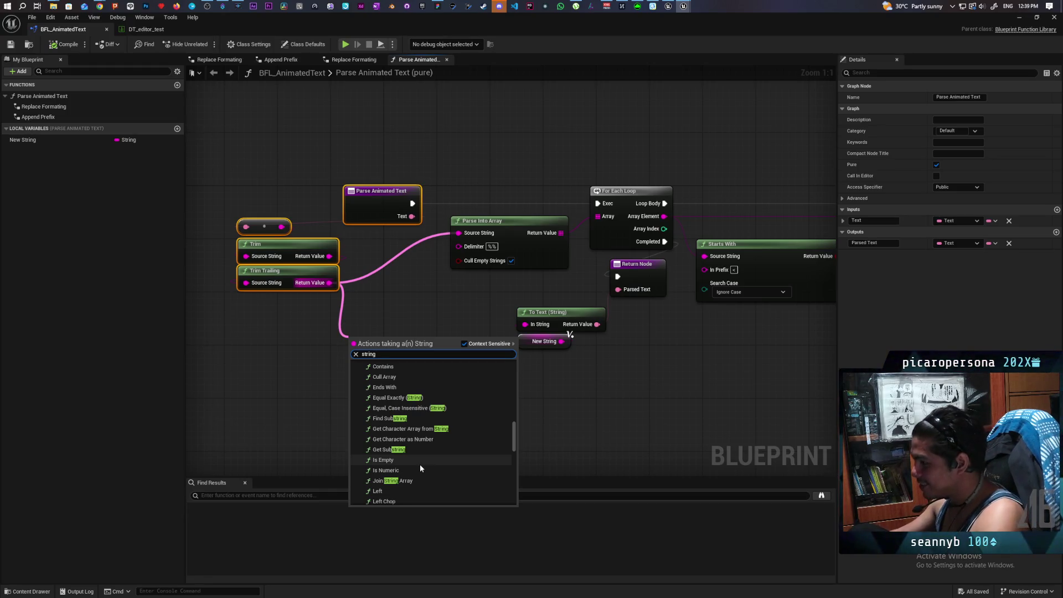
scroll(419, 464, "down", 2)
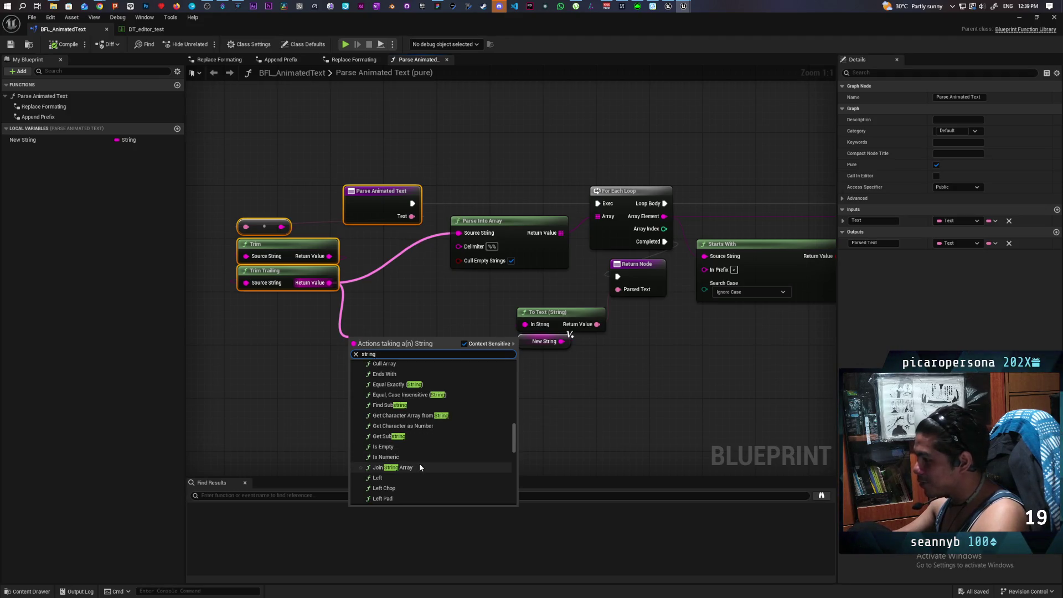
scroll(418, 465, "down", 5)
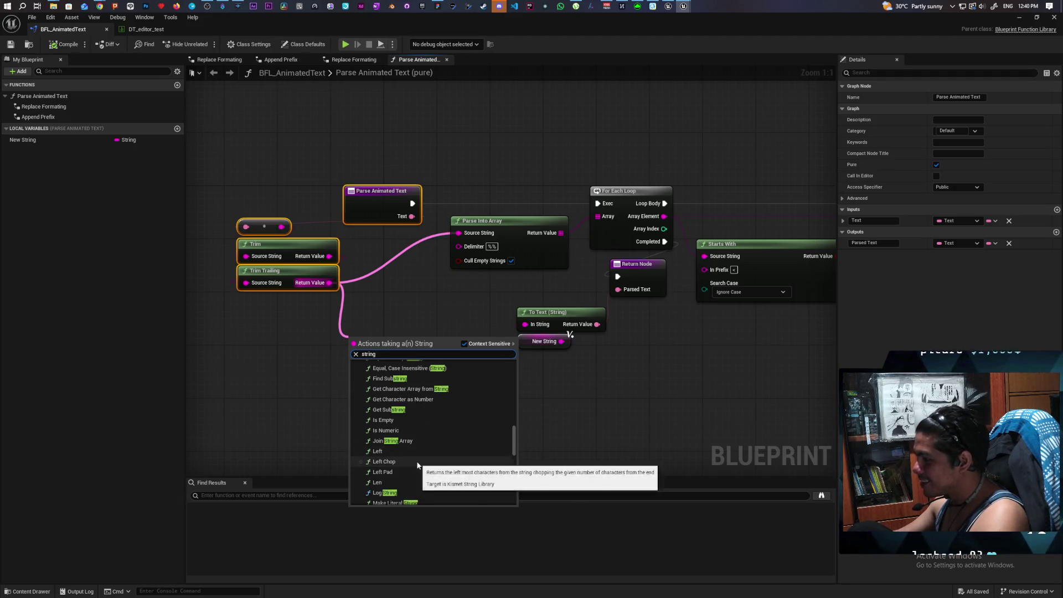
scroll(417, 465, "down", 2)
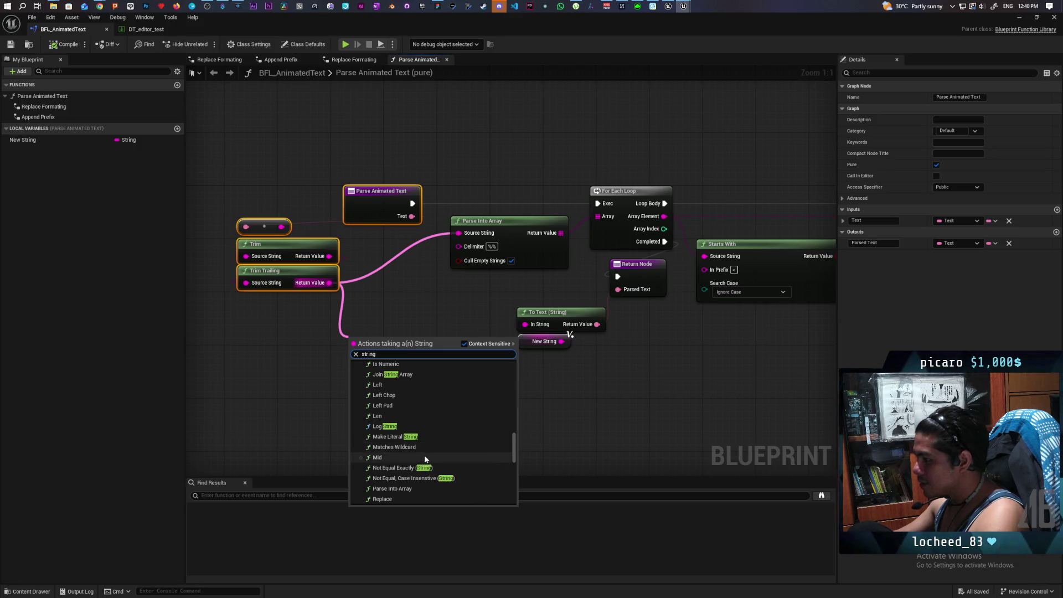
scroll(424, 459, "down", 3)
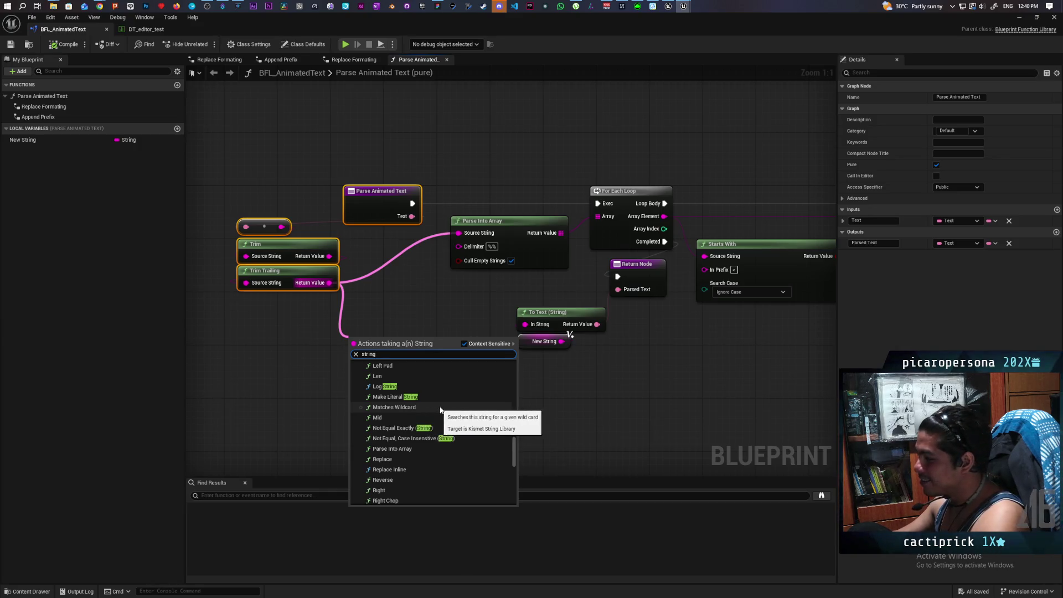
- Browse the String action list for the trimmed text, then bring up the protowlf text-printing article in Chrome
scroll(451, 409, "down", 1)
scroll(453, 406, "down", 2)
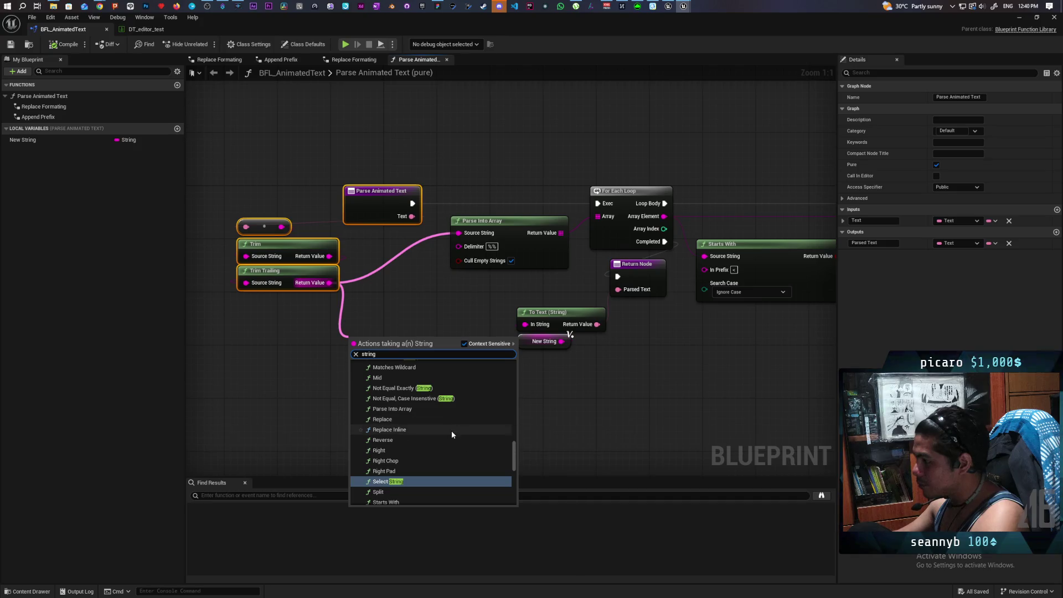
scroll(447, 442, "down", 2)
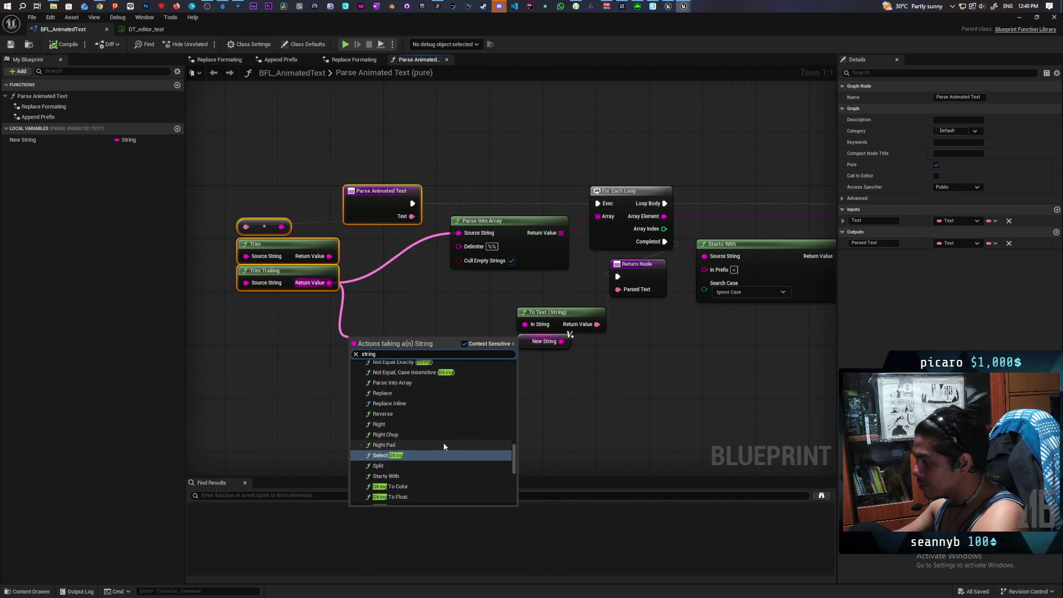
scroll(443, 443, "down", 3)
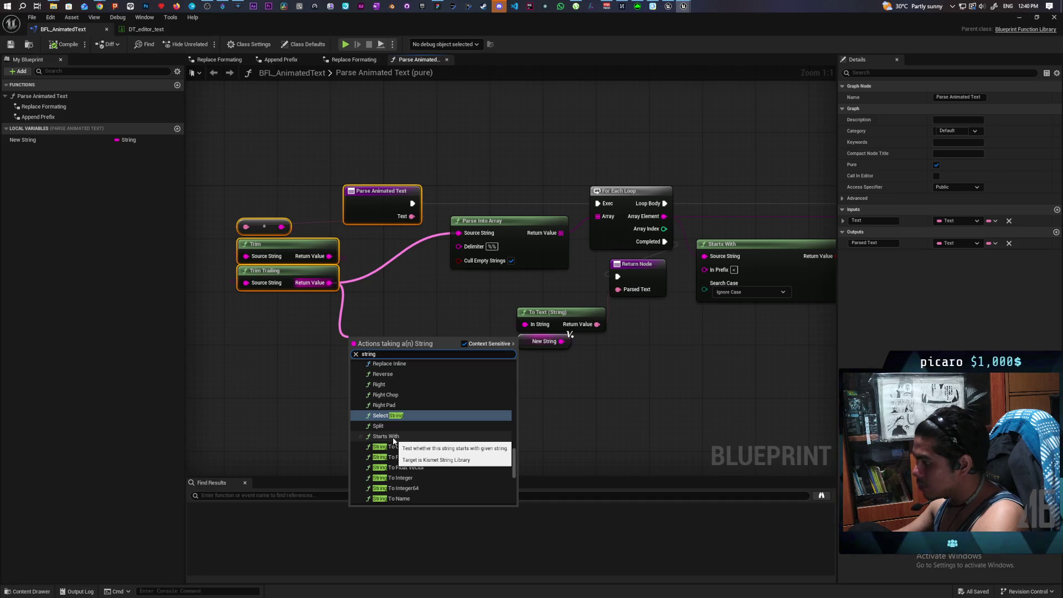
scroll(437, 437, "down", 2)
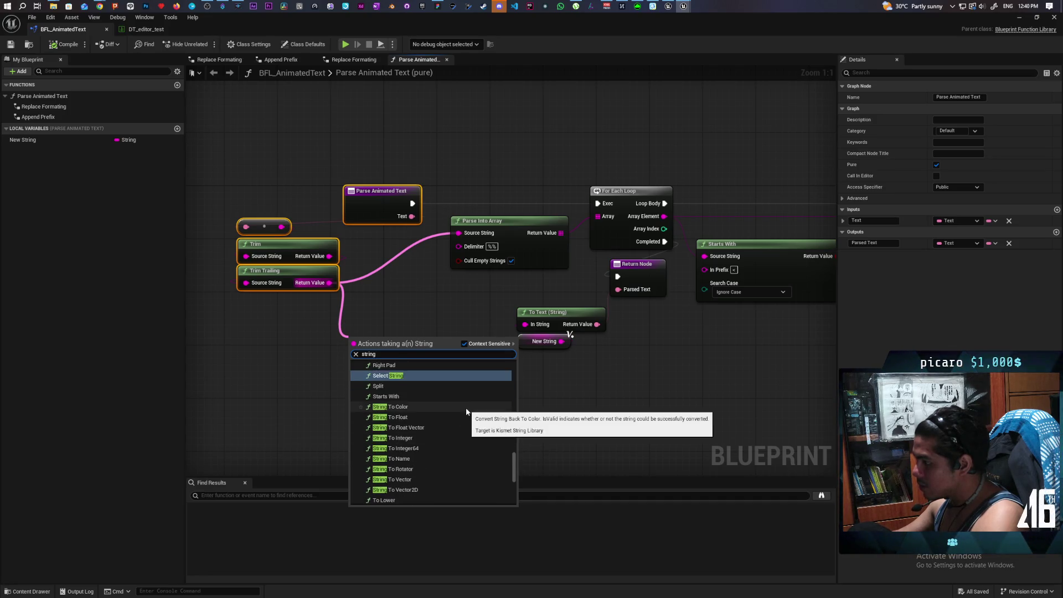
scroll(465, 408, "down", 1)
scroll(430, 465, "down", 2)
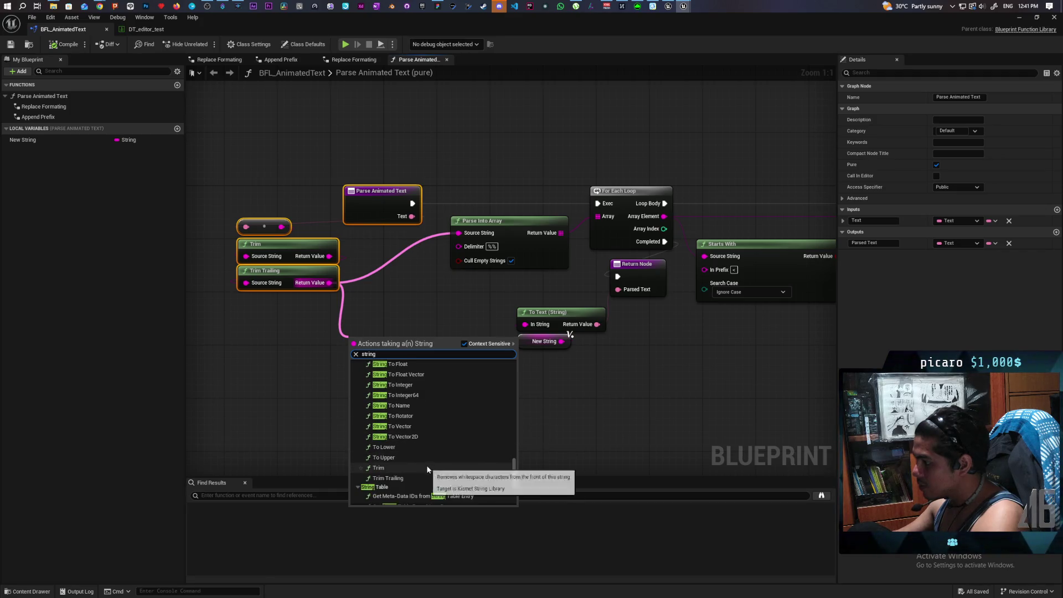
scroll(430, 452, "up", 7)
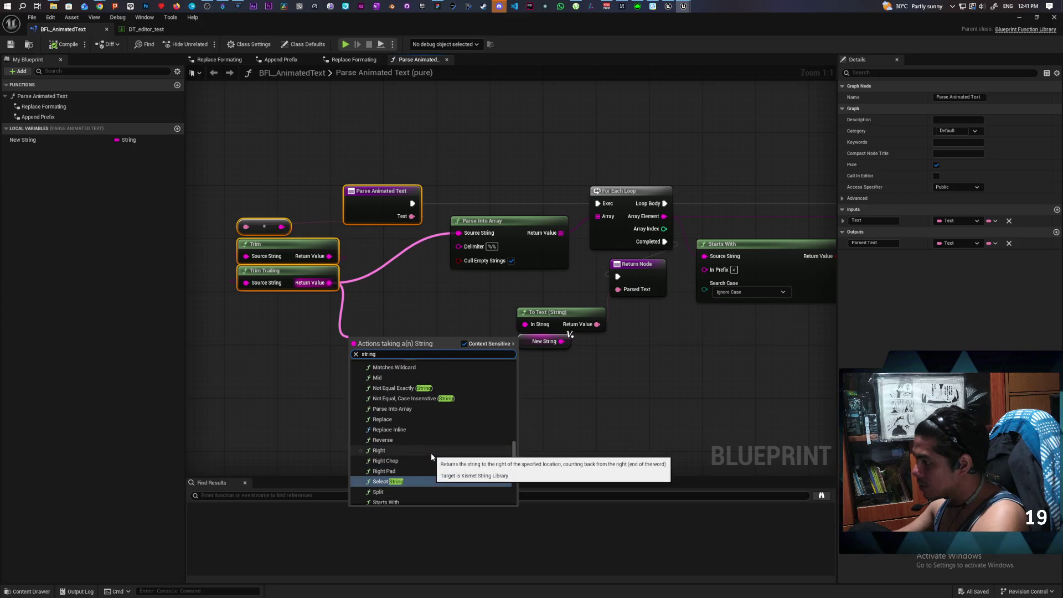
scroll(431, 457, "up", 3)
scroll(431, 456, "up", 4)
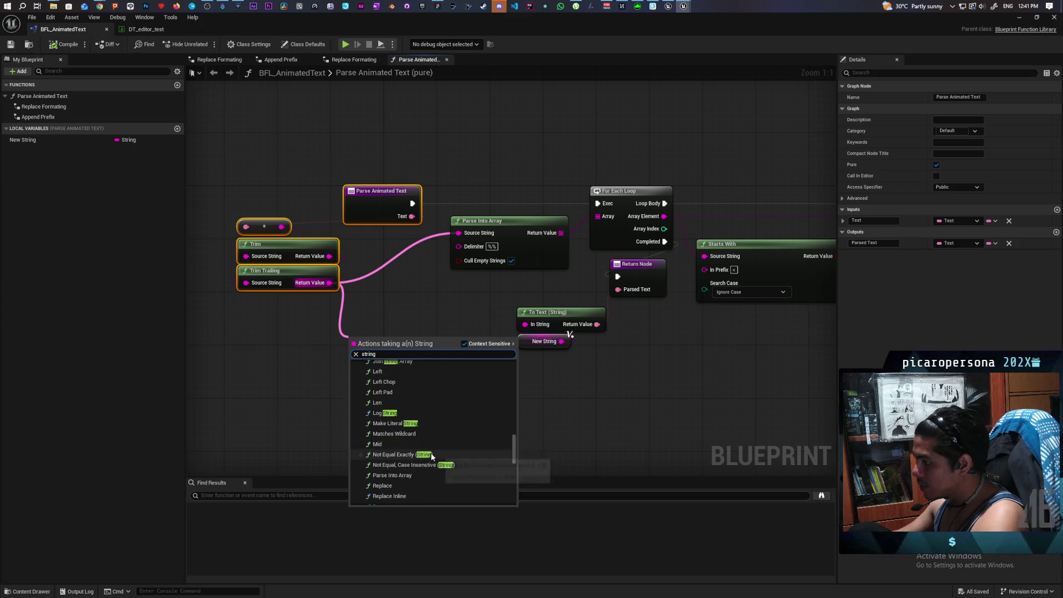
scroll(430, 452, "up", 3)
scroll(432, 456, "up", 1)
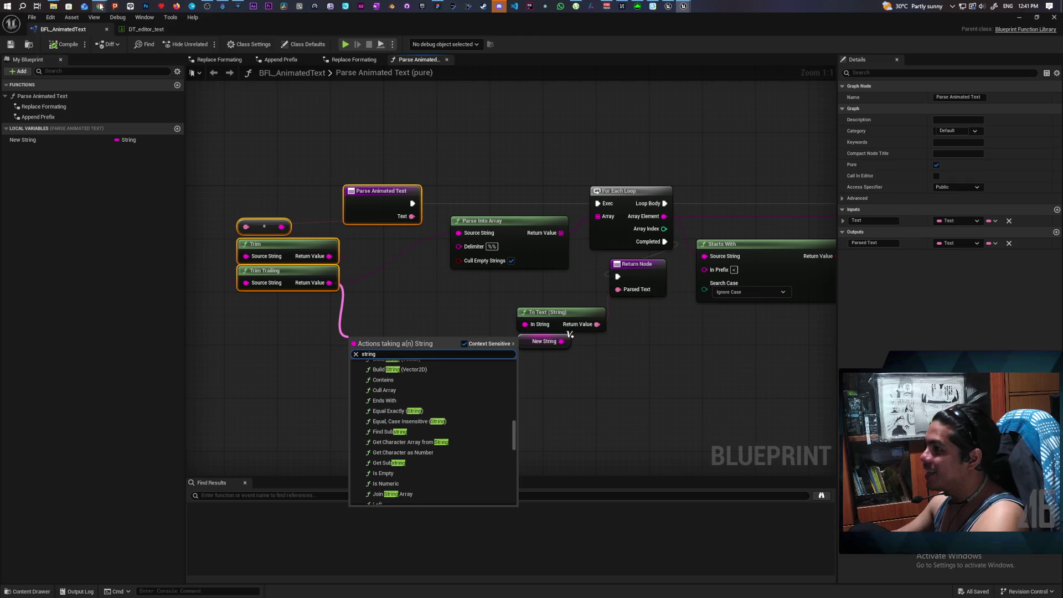
mouse_move(101, 6)
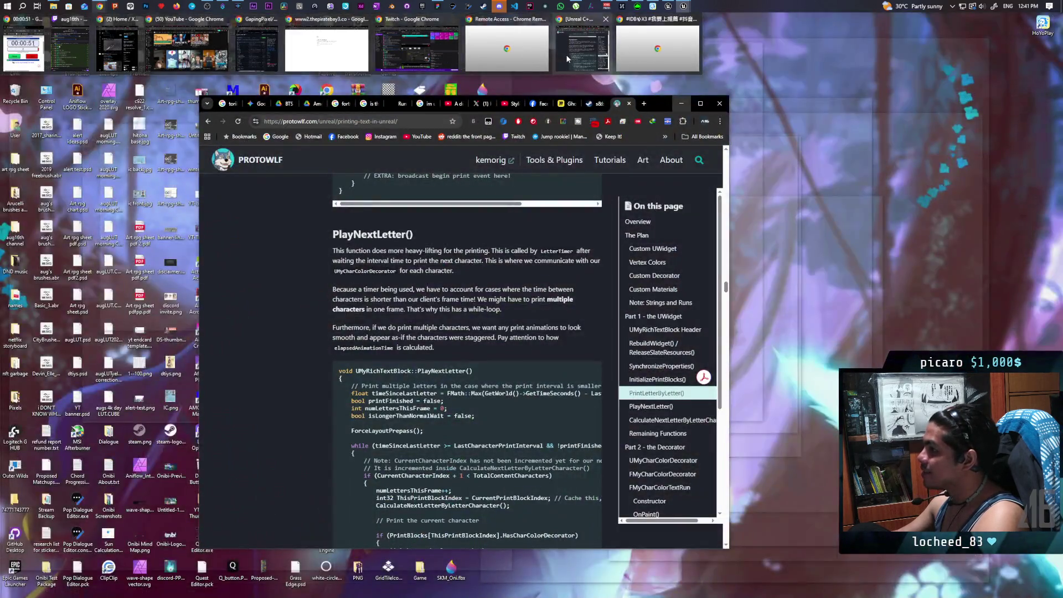
left_click(565, 54)
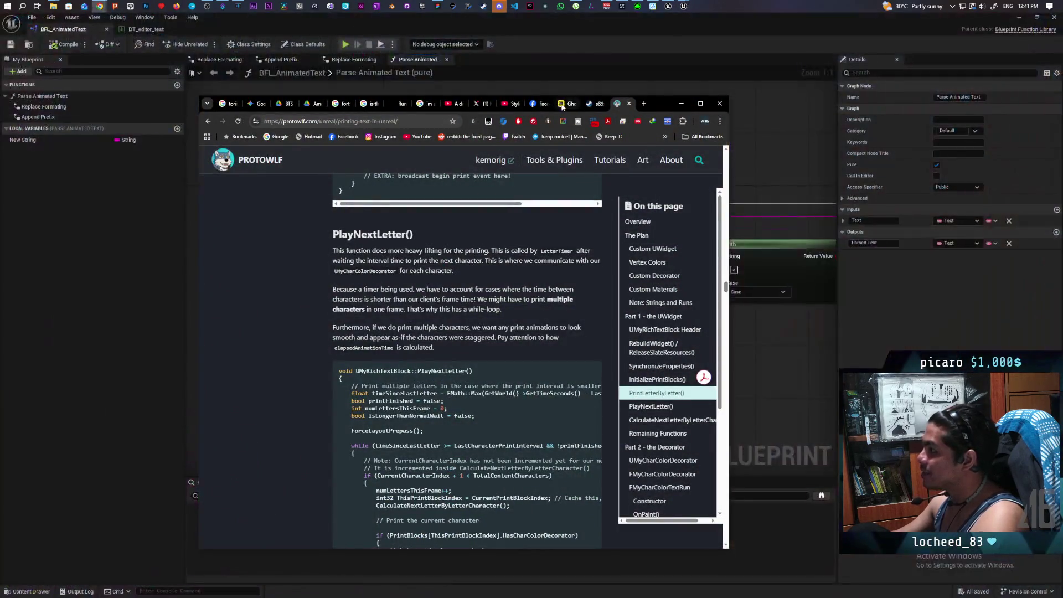
- View the Miro Ghost Whiteboard tab, then minimize Chrome to return to Unreal
left_click(562, 104)
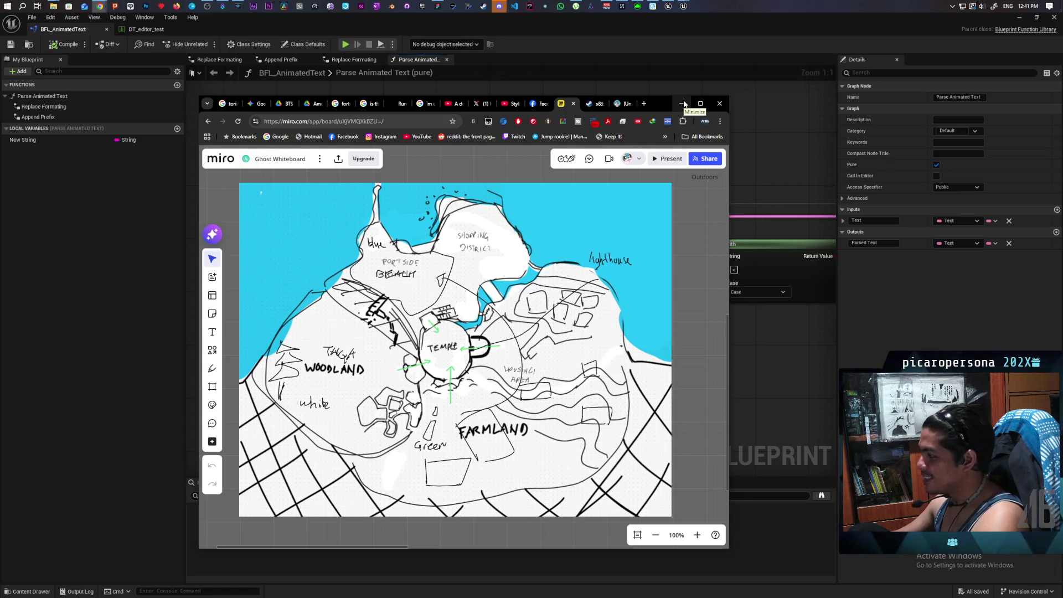
left_click(683, 104)
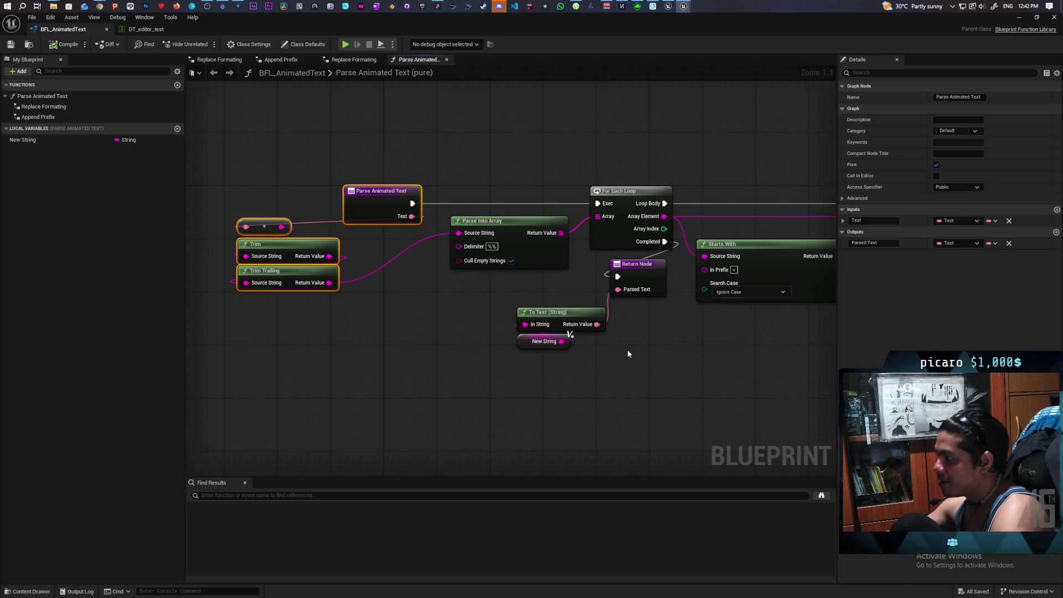
- Pan the graph and drop a new comment box below the To Text (String) node
mouse_move(676, 350)
left_mouse_down()
mouse_move(562, 339)
mouse_move(576, 360)
mouse_move(572, 352)
left_mouse_up()
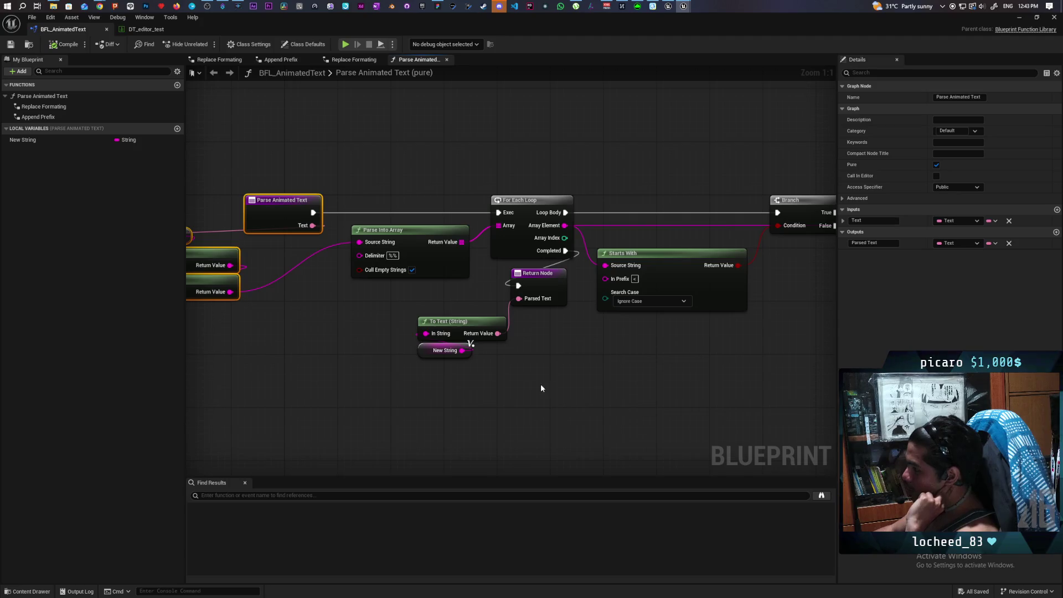
left_click_drag(541, 388, 631, 367)
left_click(370, 365)
key("c")
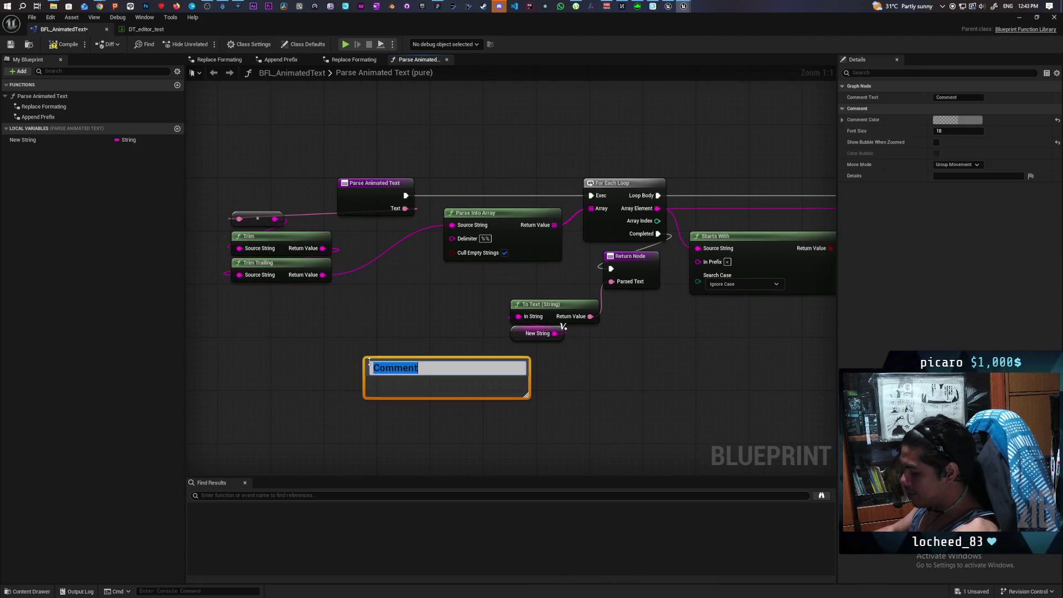
- Enter 'detect < detect </>' as the new comment's title
type("dete")
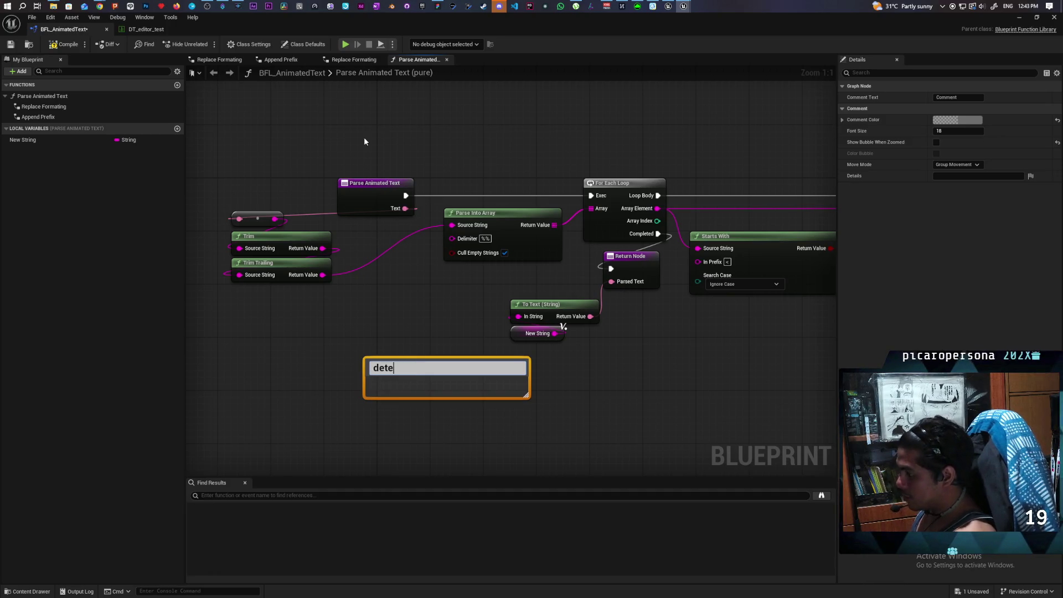
type("ct <")
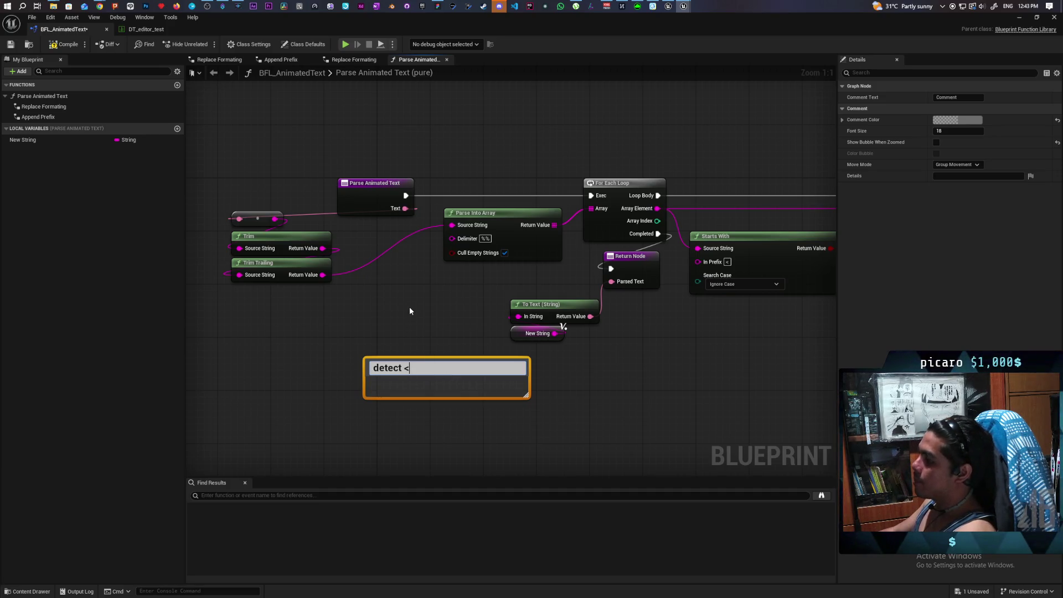
type("detect ")
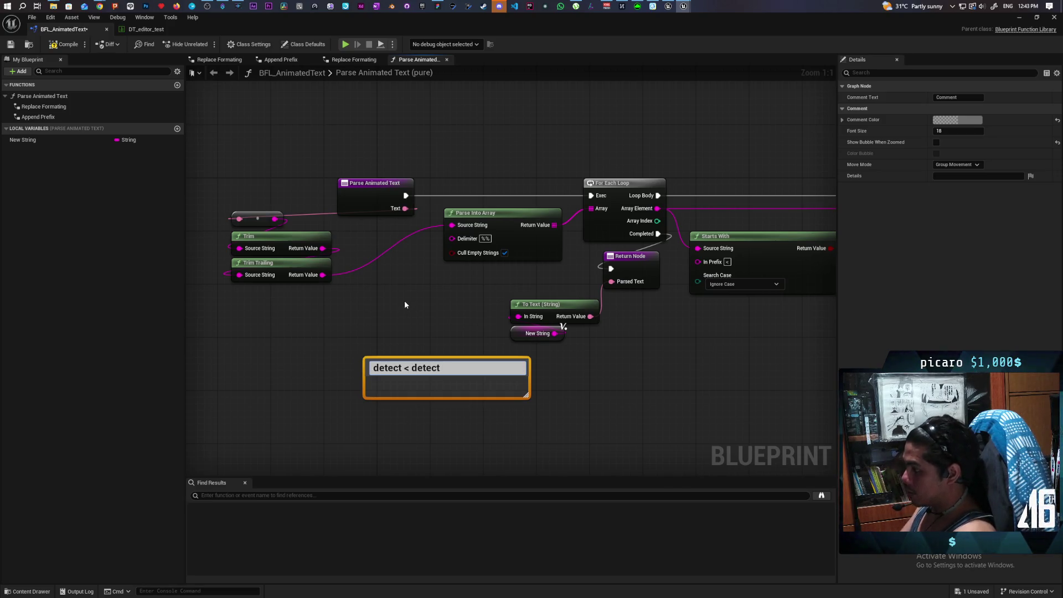
type("</>")
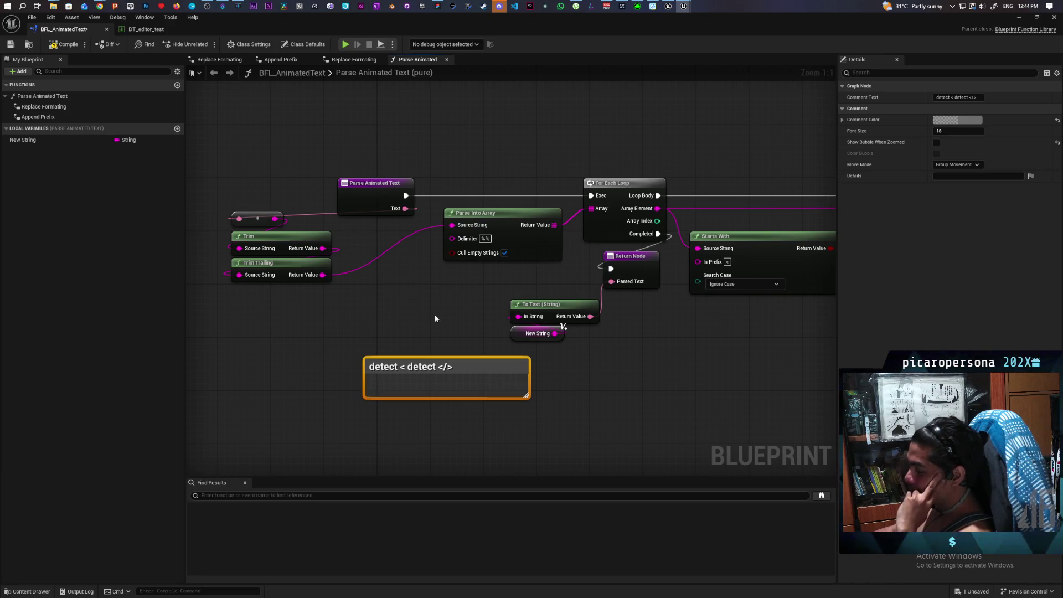
mouse_move(474, 333)
left_mouse_down()
mouse_move(413, 301)
mouse_move(478, 276)
left_mouse_up()
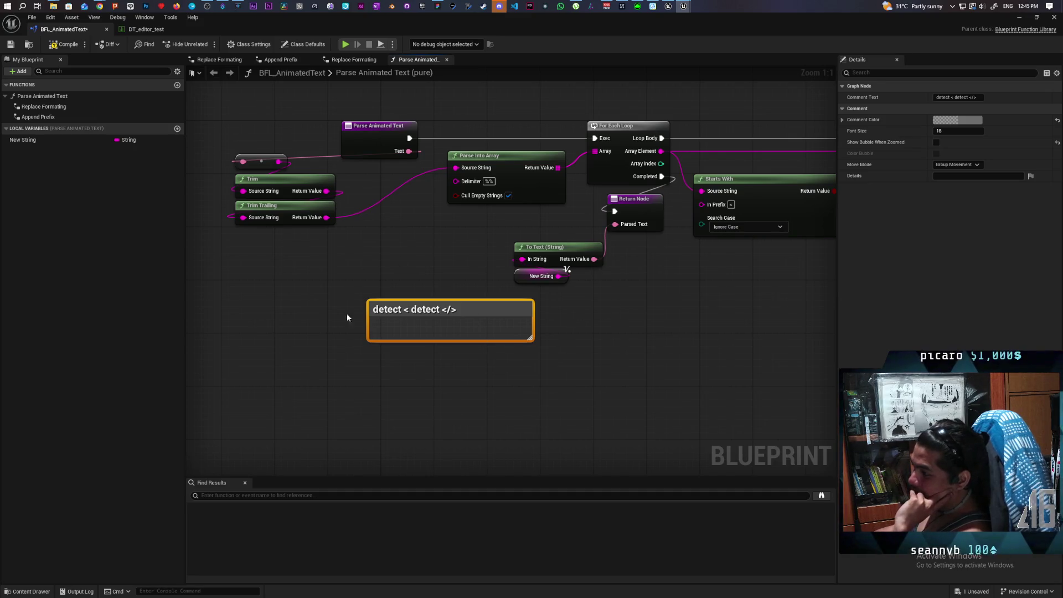
double_click(410, 311)
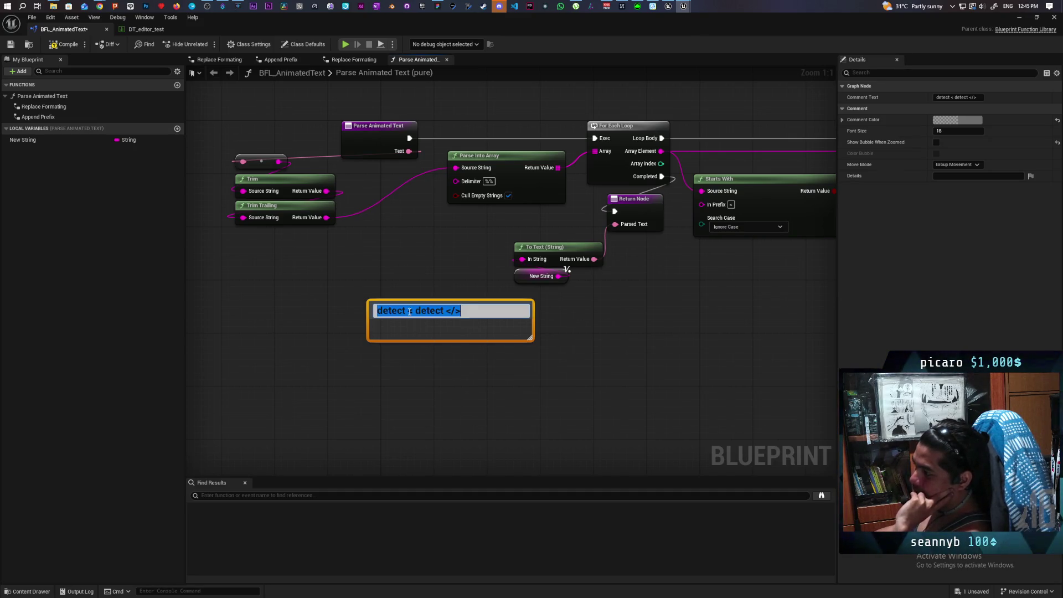
left_click_drag(412, 310, 381, 311)
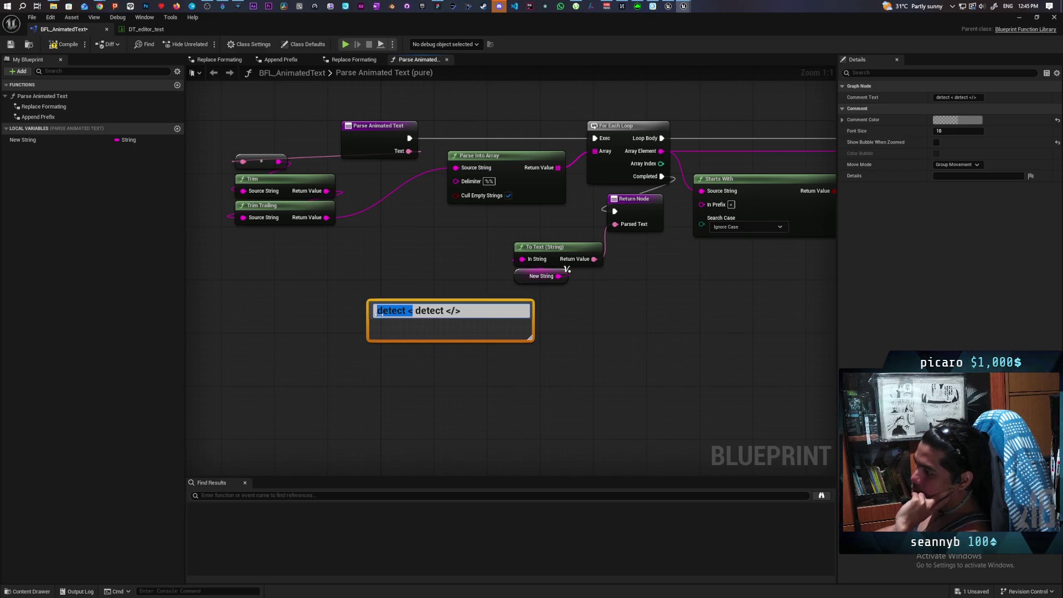
left_click(422, 310)
double_click(429, 311)
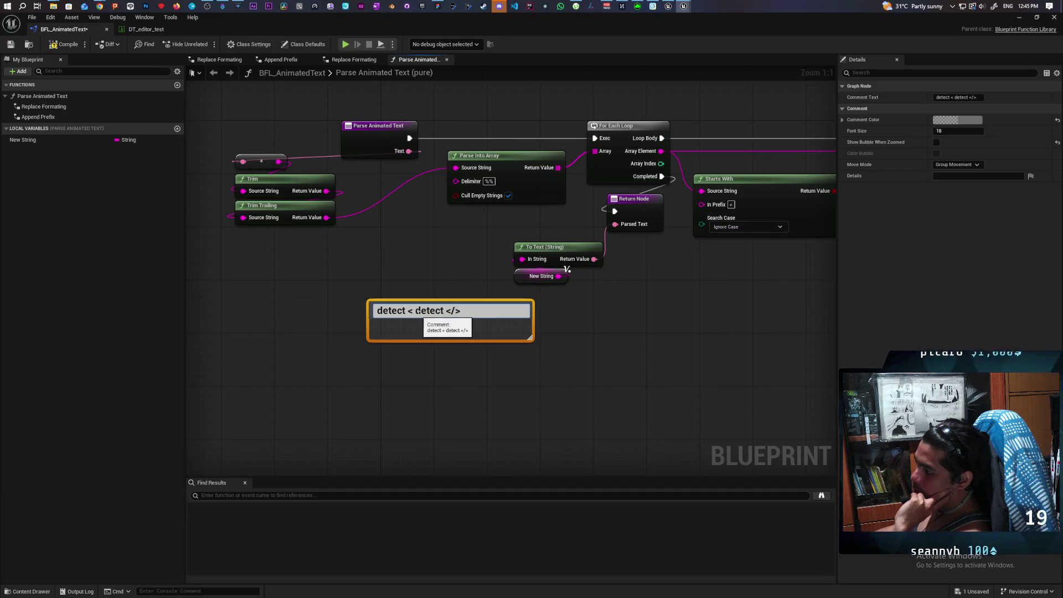
left_click(452, 311, "shift")
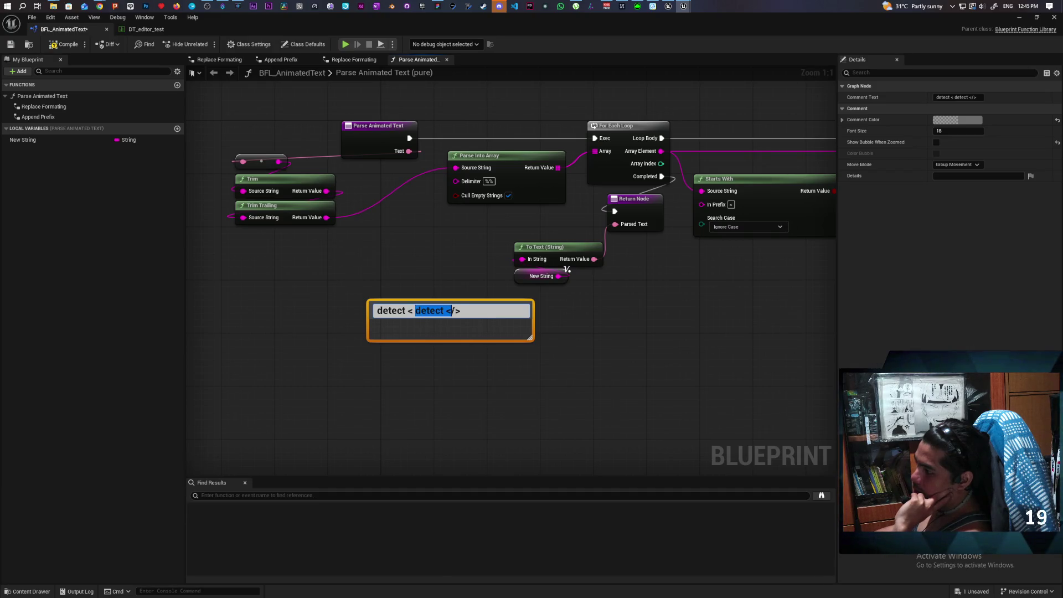
left_click(480, 224)
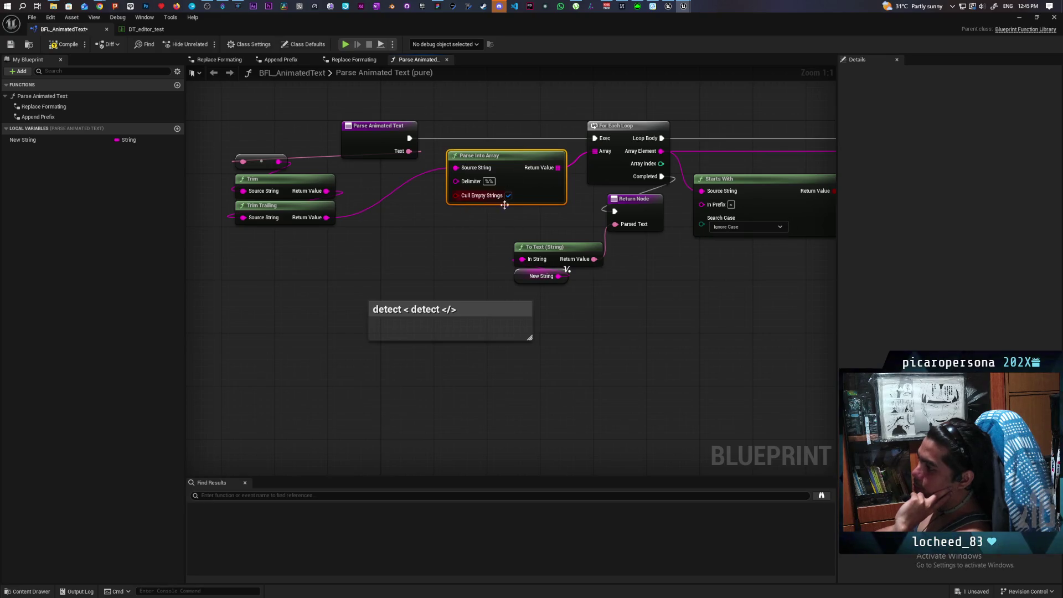
- Check the Parse Into Array delimiter and keep it as '%%'
left_click(484, 201)
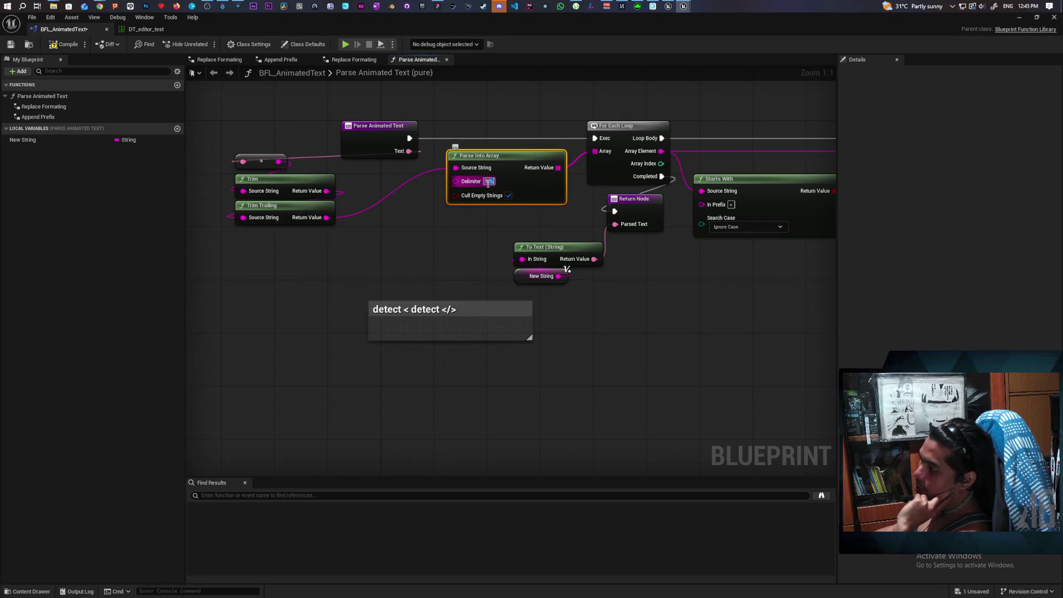
left_click(487, 181)
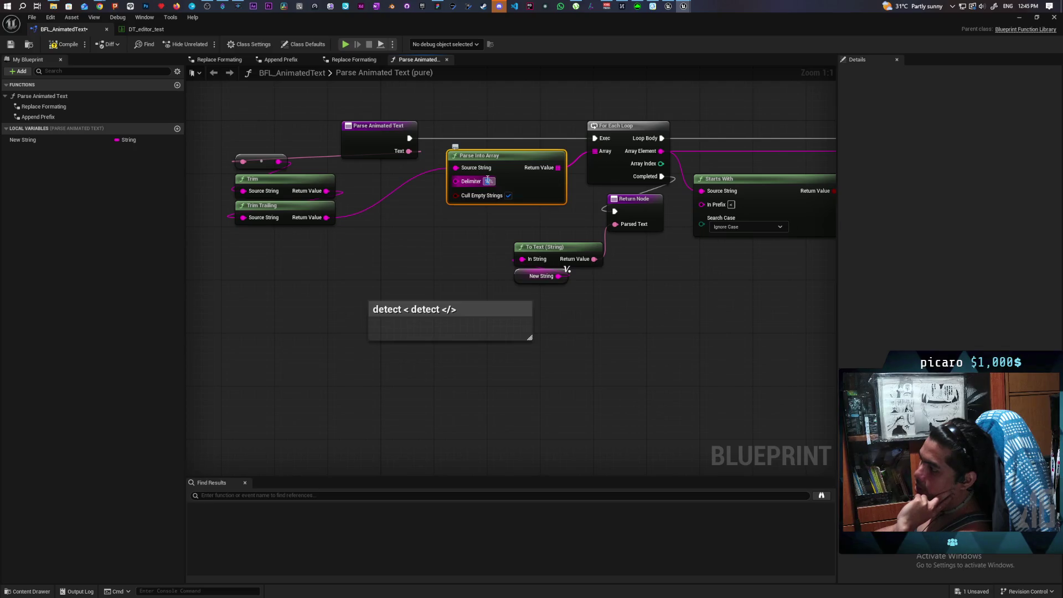
left_click(506, 226)
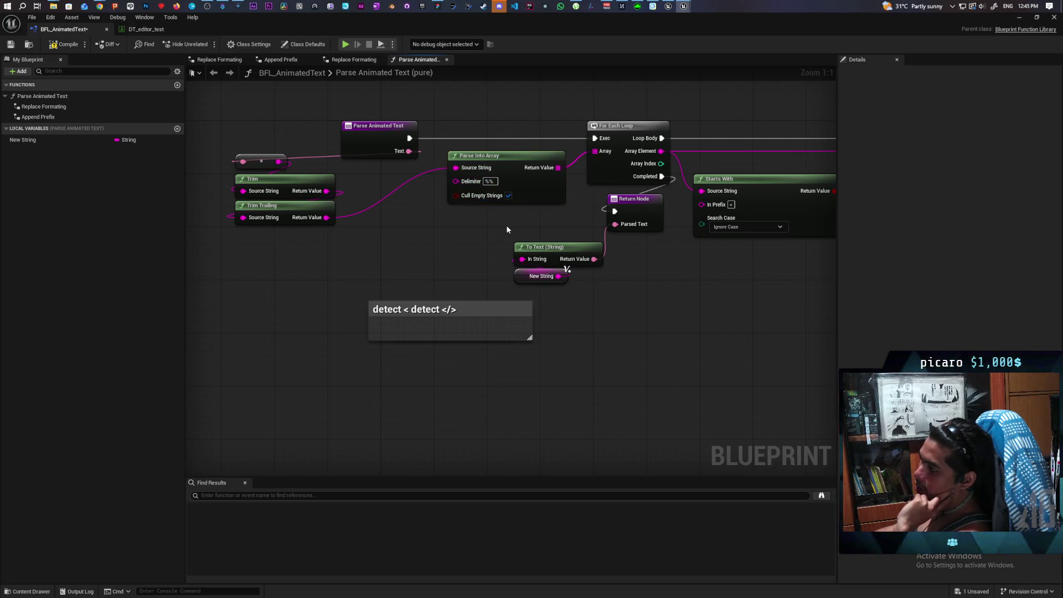
left_click_drag(522, 227, 414, 306)
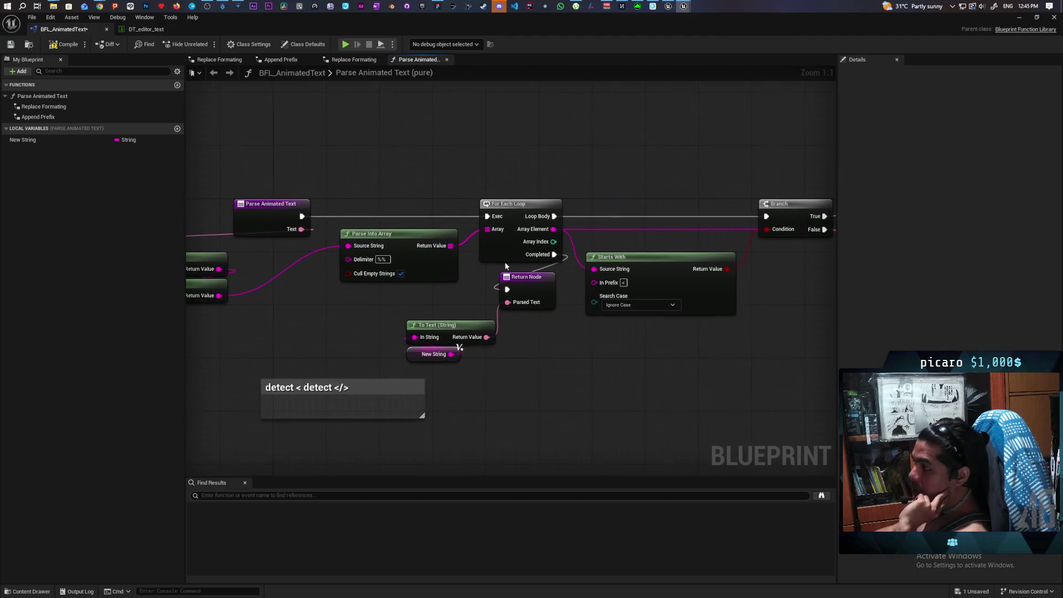
mouse_move(372, 351)
left_mouse_down()
mouse_move(491, 328)
mouse_move(526, 301)
mouse_move(496, 294)
mouse_move(498, 303)
mouse_move(493, 287)
mouse_move(380, 290)
mouse_move(471, 306)
left_mouse_up()
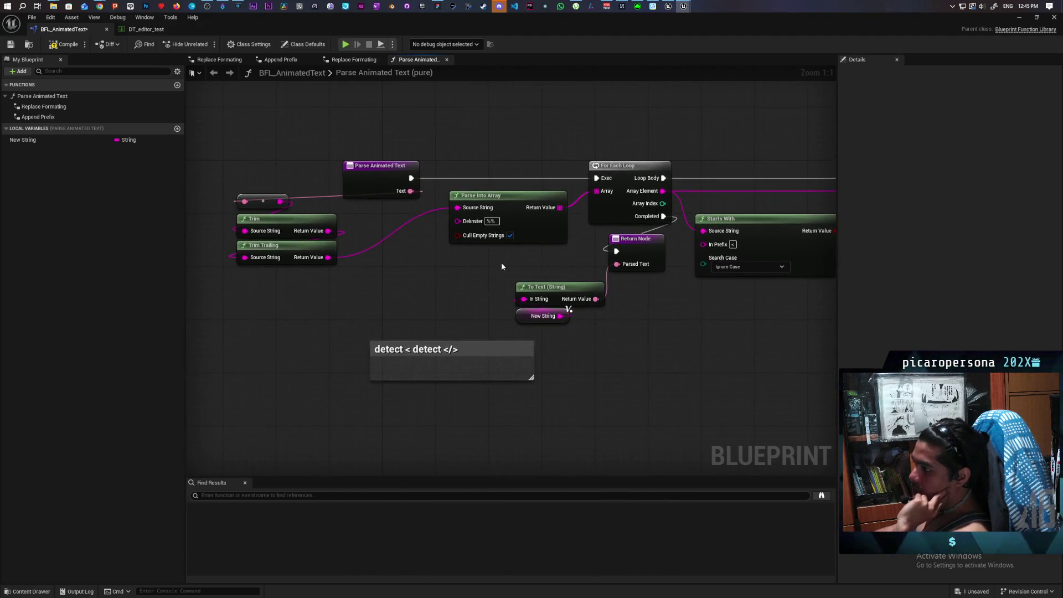
left_click(493, 221)
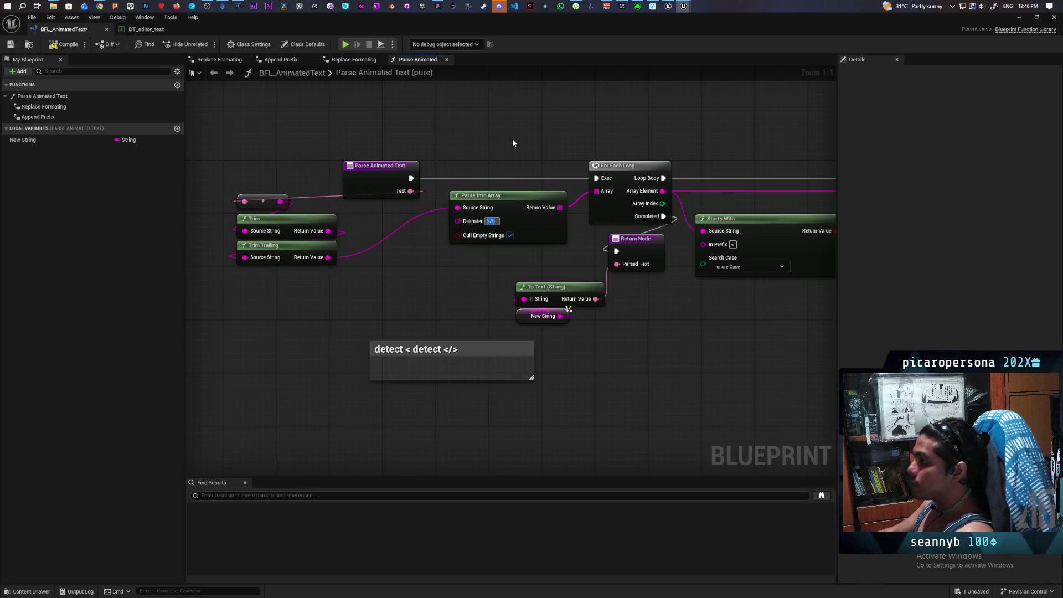
key("Return")
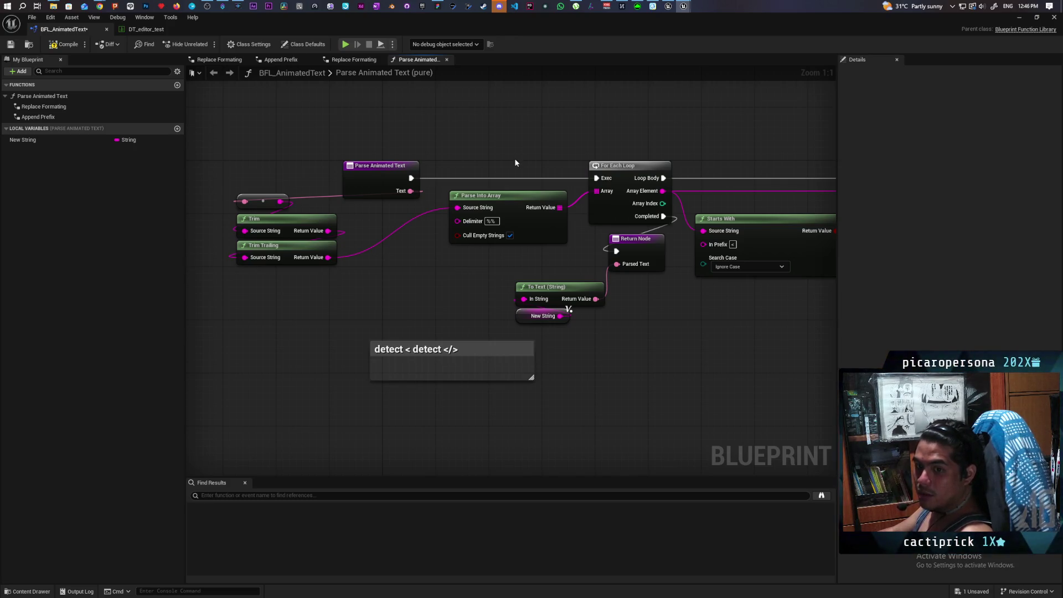
- Select all nodes to frame the whole graph, then minimize the BFL_AnimatedText window
left_click_drag(470, 270, 387, 287)
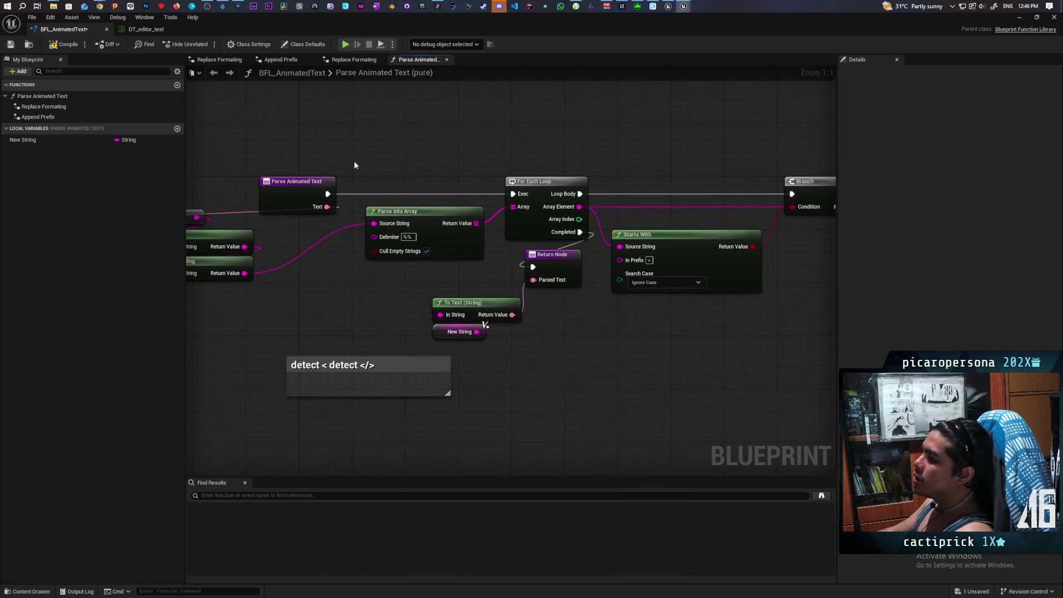
scroll(421, 153, "down", 5)
left_click_drag(314, 143, 681, 297)
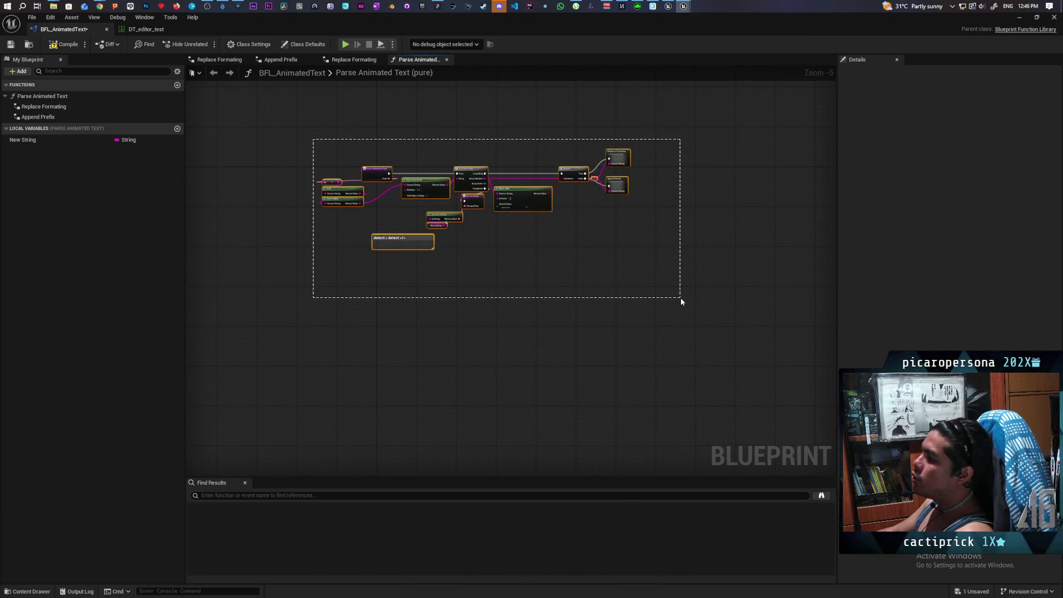
key("Home")
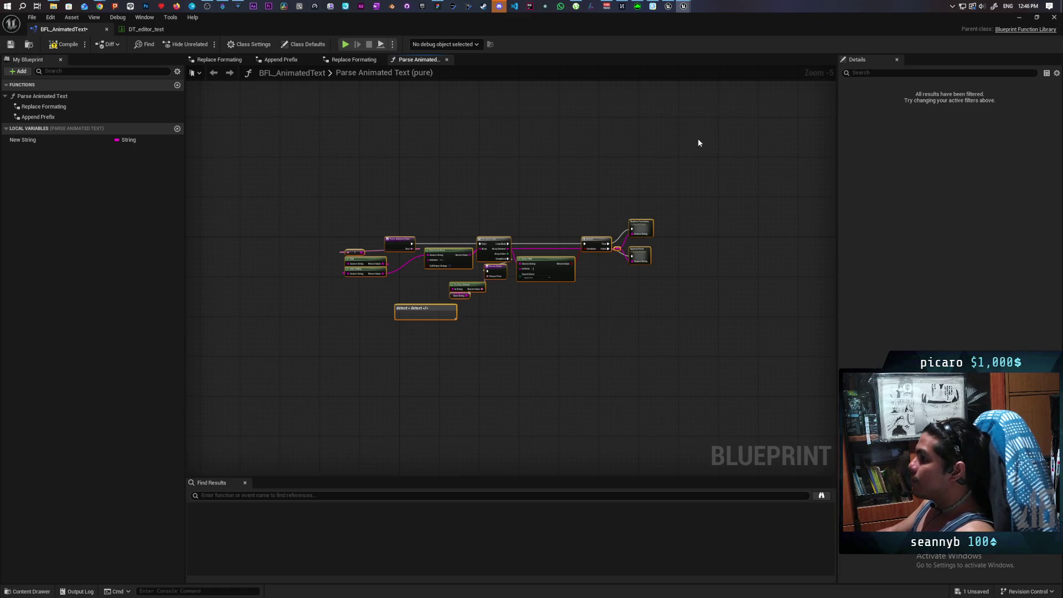
left_click(1020, 17)
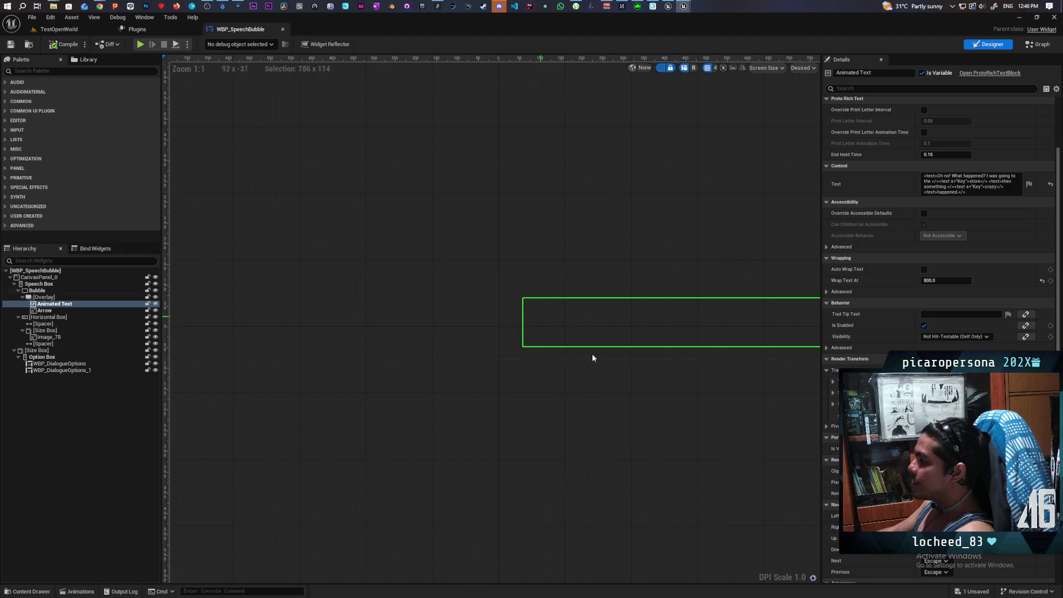
- Pan the WBP_SpeechBubble Designer canvas, then bring the BFL_AnimatedText window to the front
left_click_drag(685, 280, 510, 248)
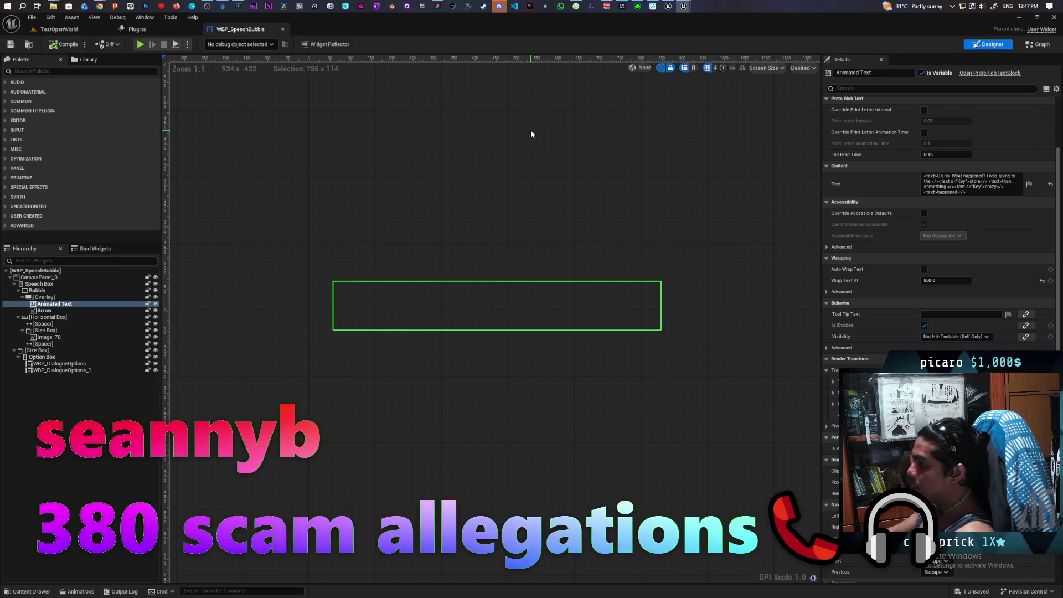
mouse_move(683, 12)
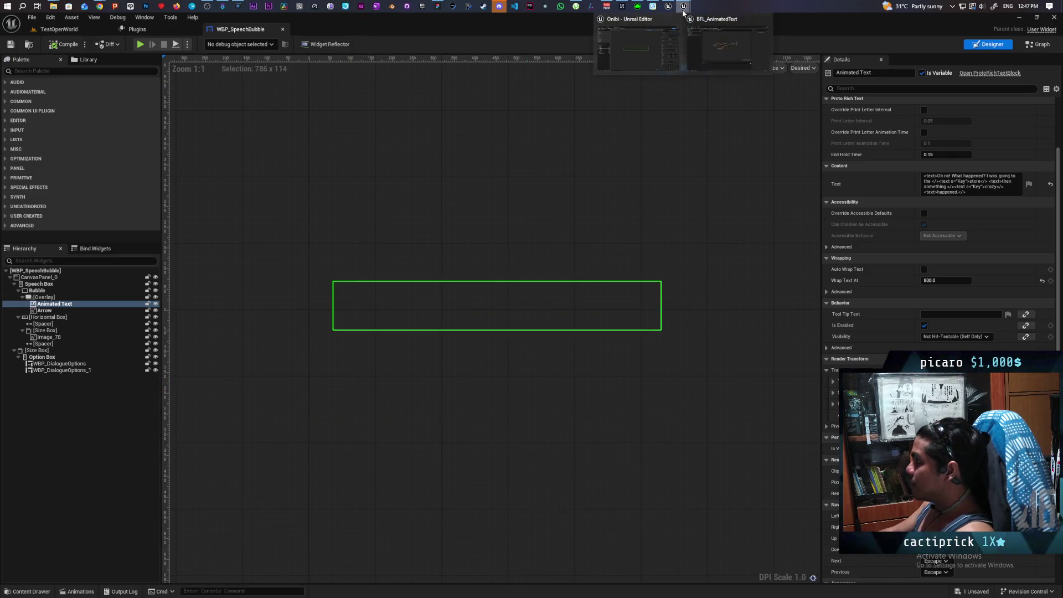
left_click(703, 50)
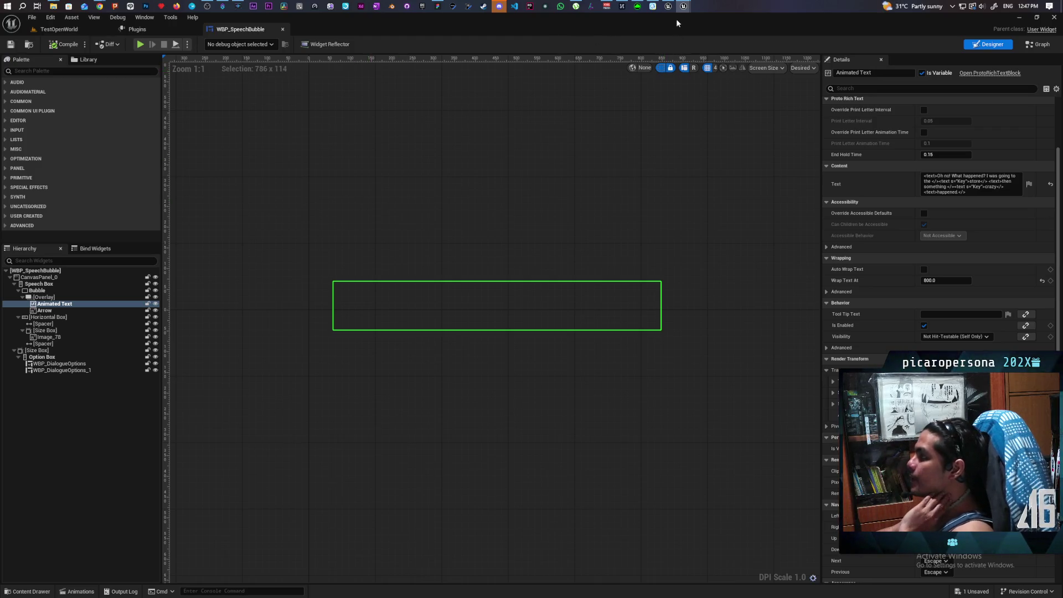
mouse_move(684, 7)
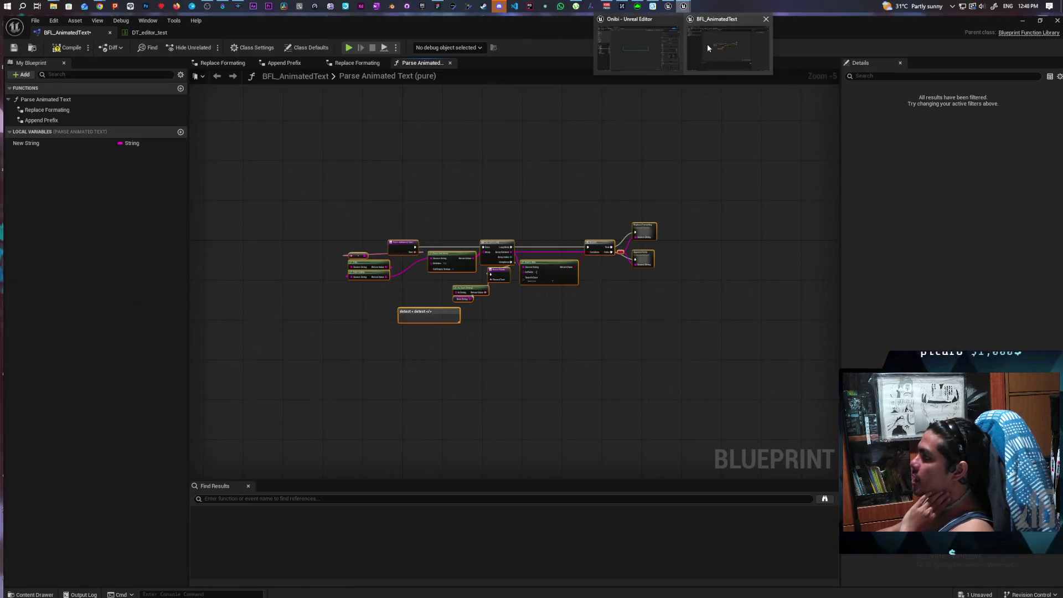
left_click(707, 48)
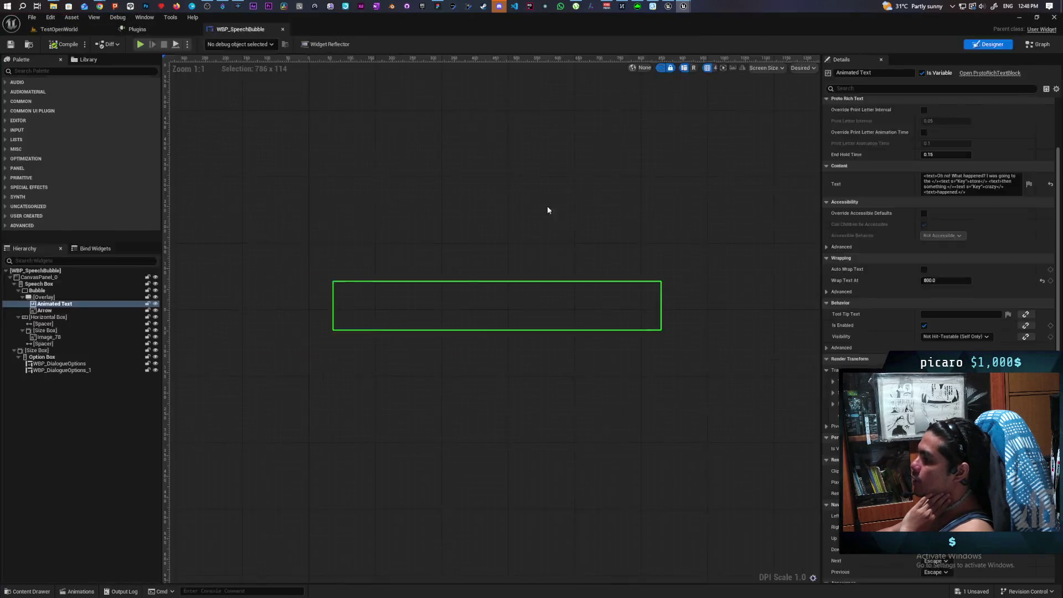
- Zoom in and confirm the Parse Into Array delimiter is still '%%'
scroll(448, 280, "up", 4)
left_click(403, 283)
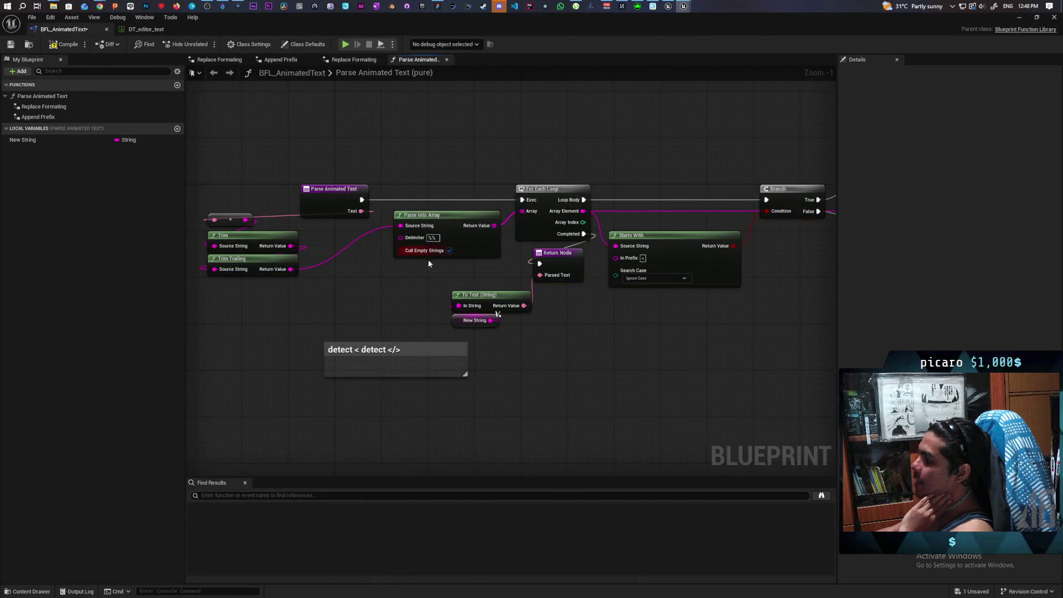
right_click(442, 241)
left_click(434, 237)
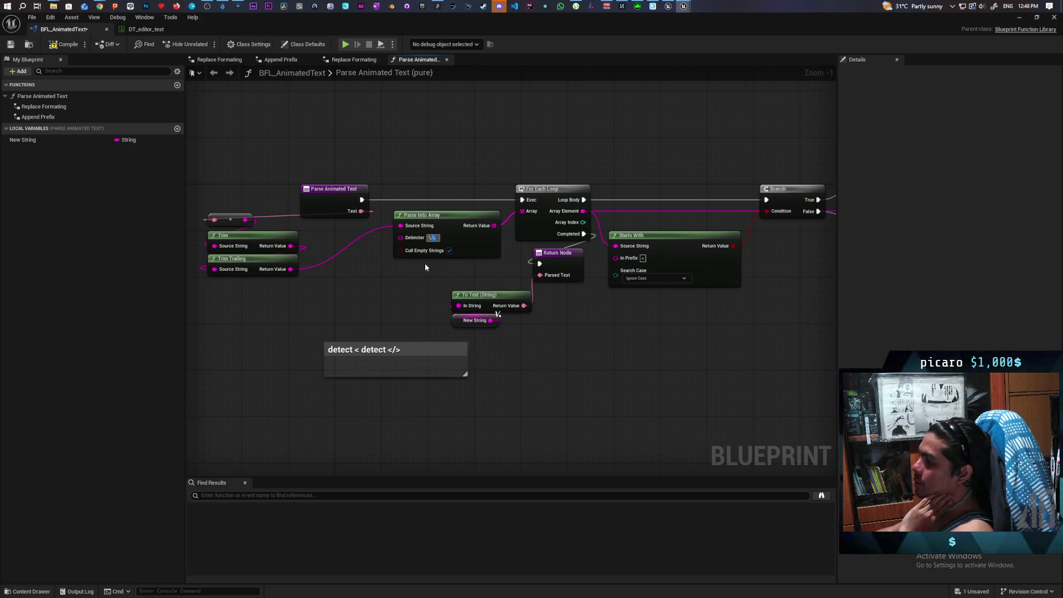
right_click(434, 237)
left_click(446, 245)
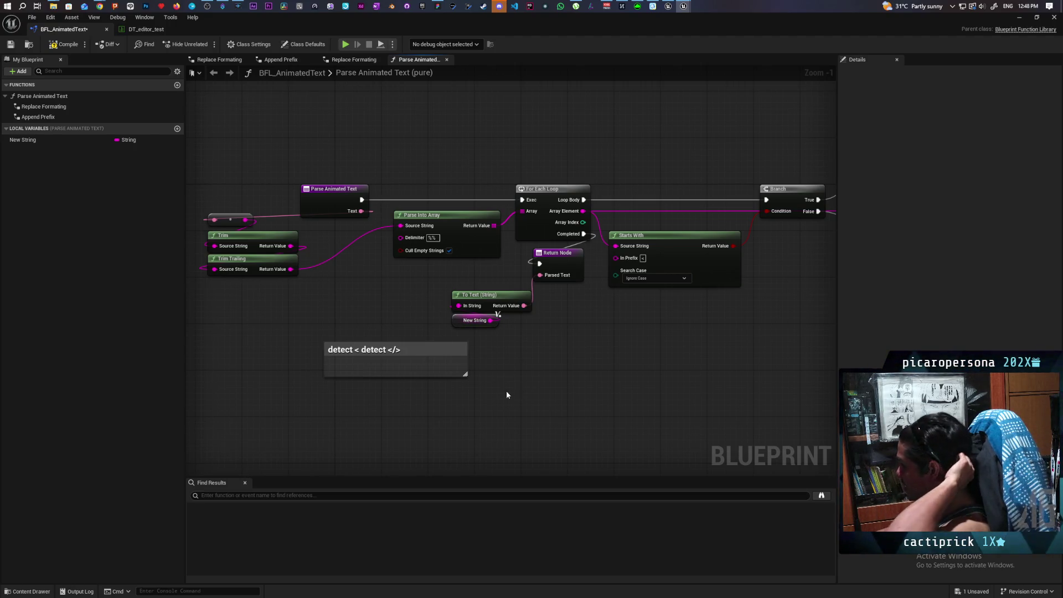
- Move Return Node and To Text down-right and shift the detect comment box left
mouse_move(650, 376)
left_mouse_down()
mouse_move(477, 353)
mouse_move(497, 374)
mouse_move(517, 352)
left_mouse_up()
left_click_drag(406, 274, 457, 320)
mouse_move(456, 250)
left_mouse_down()
mouse_move(512, 323)
mouse_move(543, 308)
mouse_move(596, 307)
left_mouse_up()
left_click(553, 405)
left_click_drag(553, 405, 507, 395)
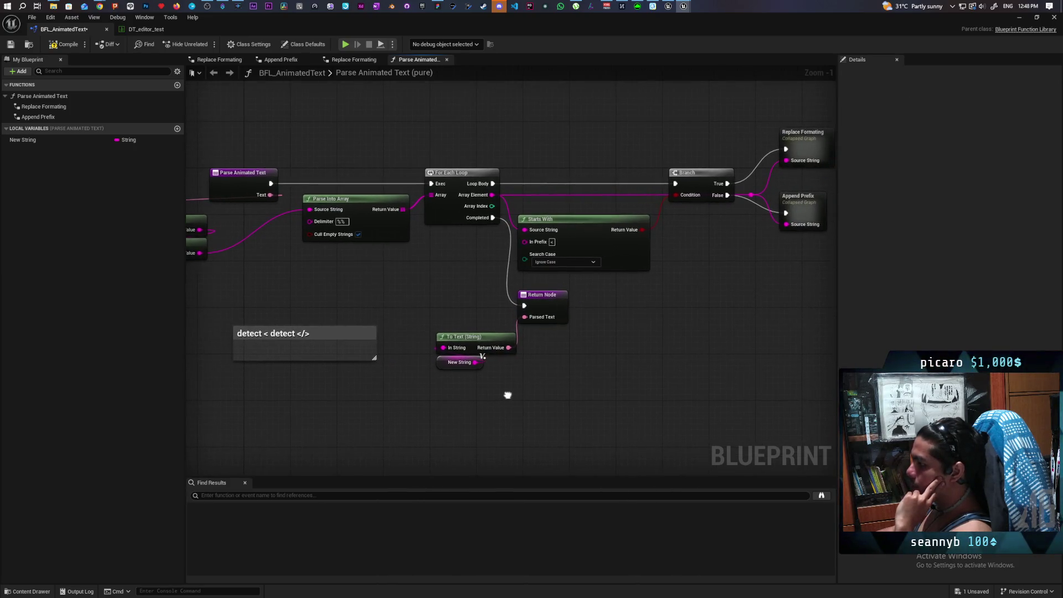
left_click_drag(447, 300, 555, 399)
left_click_drag(443, 387, 554, 400)
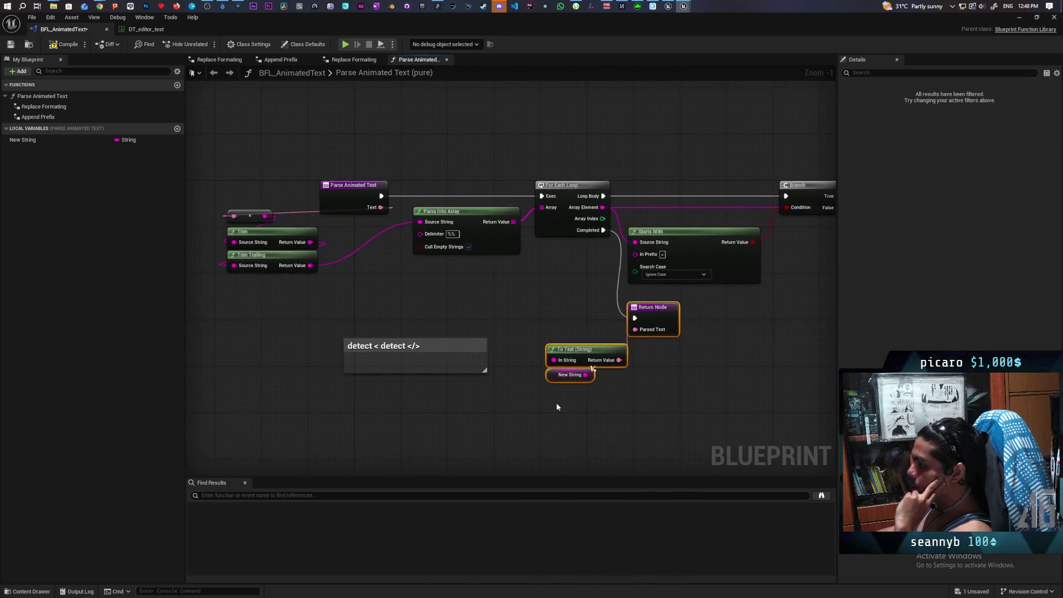
mouse_move(449, 347)
left_mouse_down()
mouse_move(360, 332)
mouse_move(321, 337)
mouse_move(333, 339)
left_mouse_up()
mouse_move(340, 297)
left_mouse_down()
mouse_move(490, 303)
mouse_move(490, 427)
left_mouse_up()
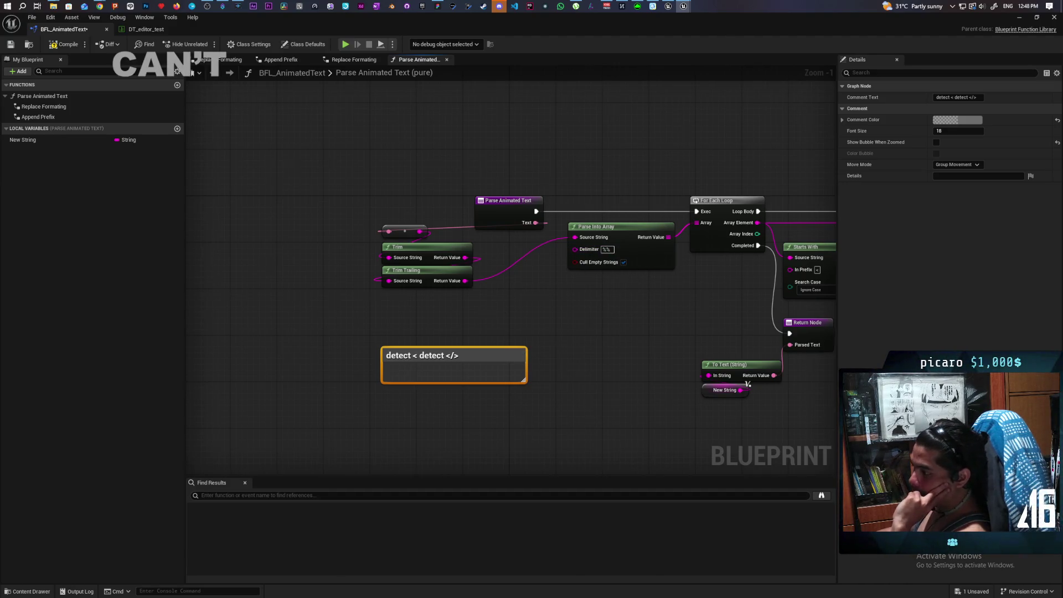
- Drag from Trim Trailing's Return Value and filter the action list by 'substr'
left_click_drag(501, 311, 577, 310)
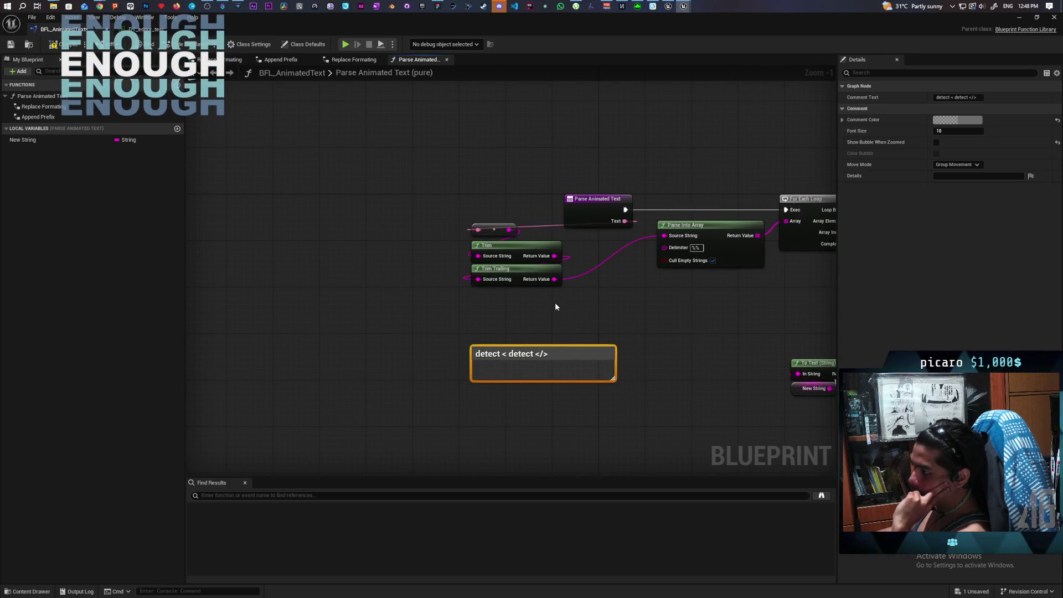
scroll(501, 362, "up", 1)
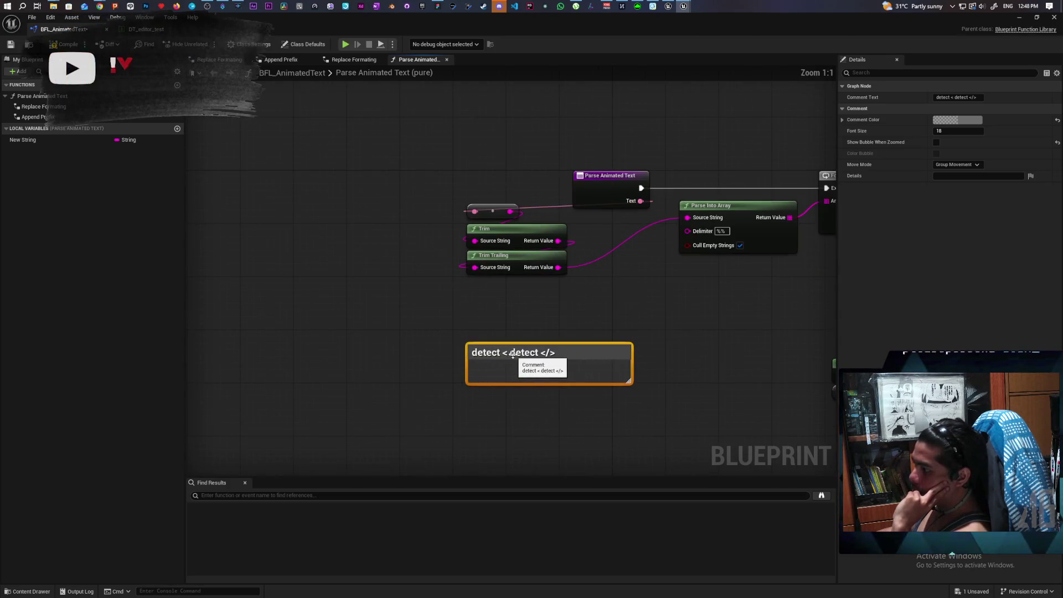
double_click(504, 352)
key("Return")
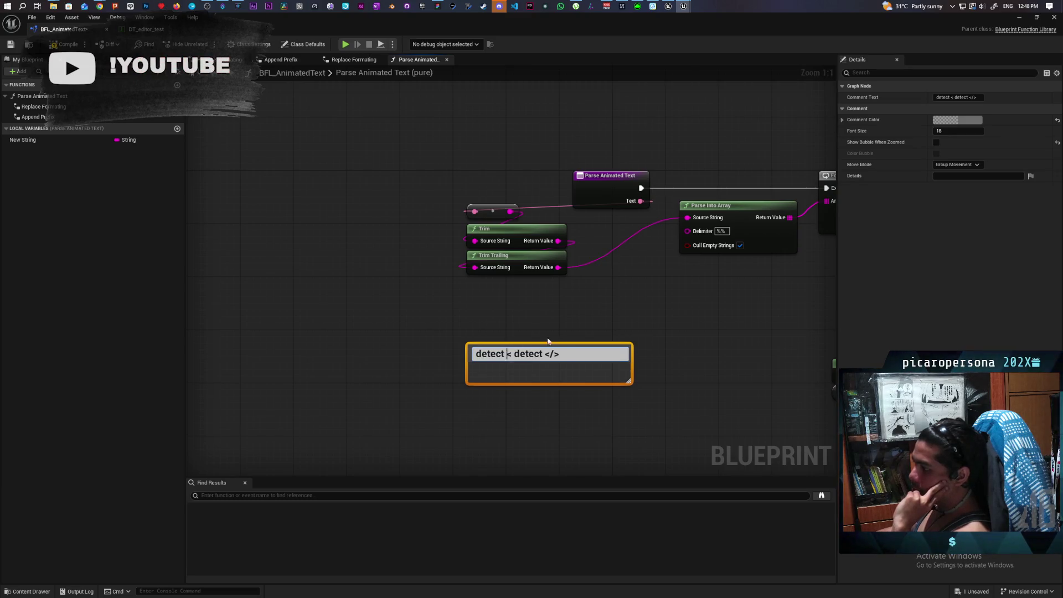
left_click_drag(558, 267, 626, 313)
type("substr")
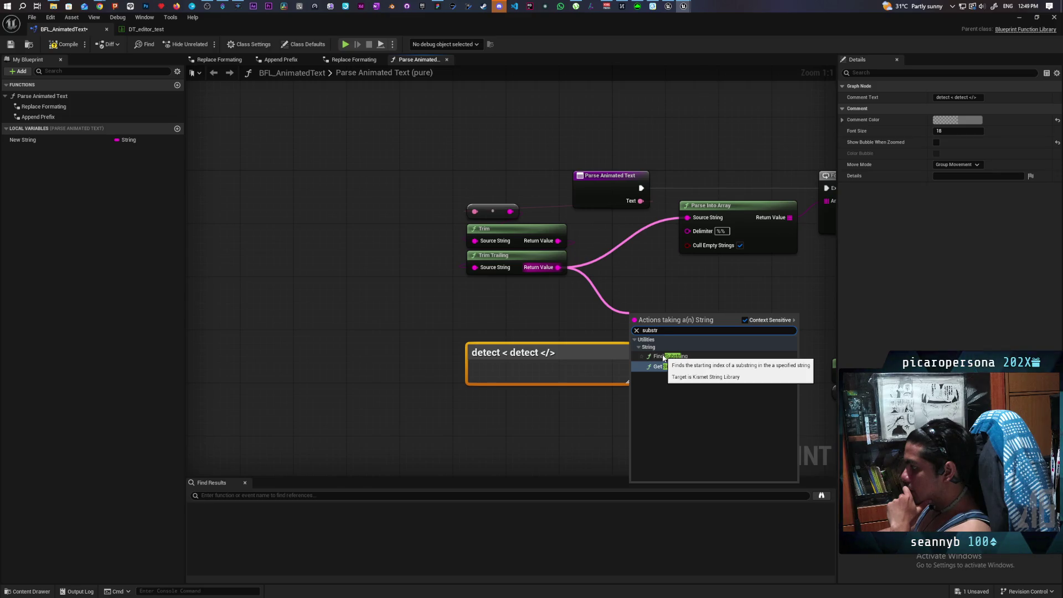
- Add a Find Substring node fed by Trim Trailing, reposition it and the comment, and search for '</>'
left_click(662, 356)
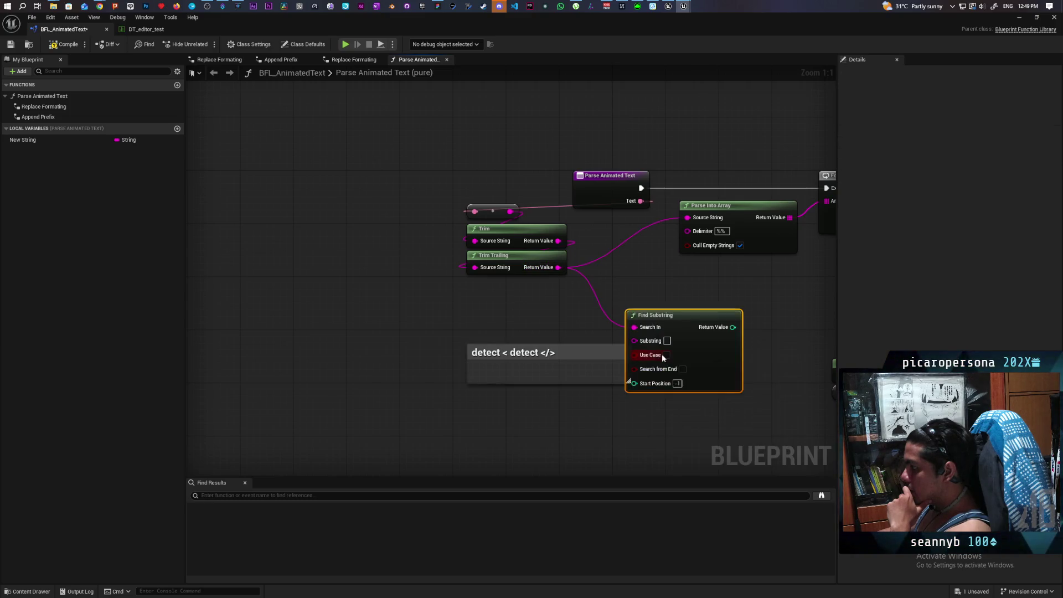
left_click_drag(575, 364, 554, 449)
left_click_drag(543, 407, 533, 319)
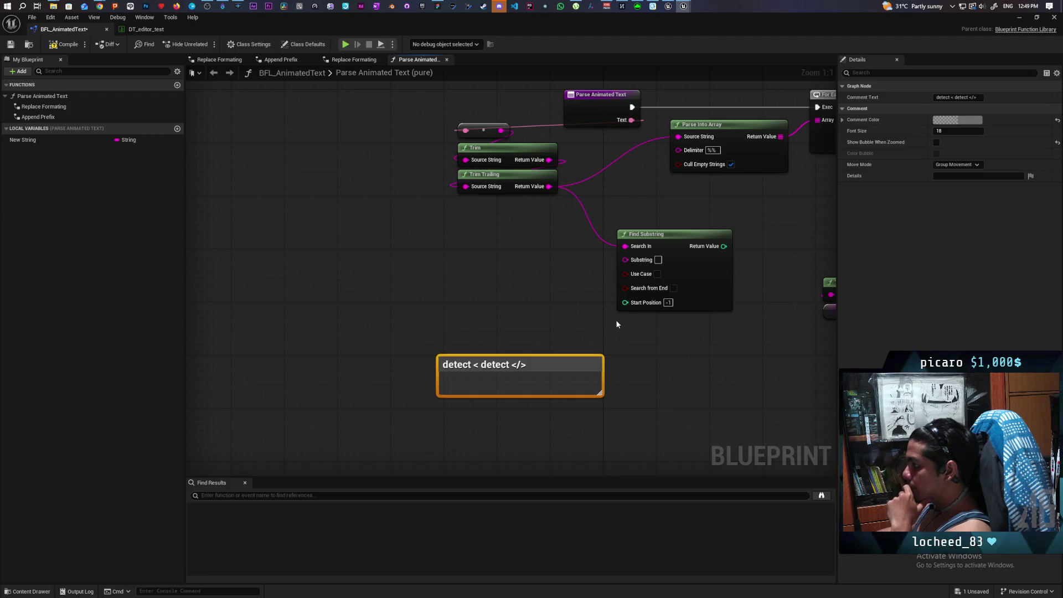
mouse_move(667, 236)
left_mouse_down()
mouse_move(527, 213)
mouse_move(497, 220)
left_mouse_up()
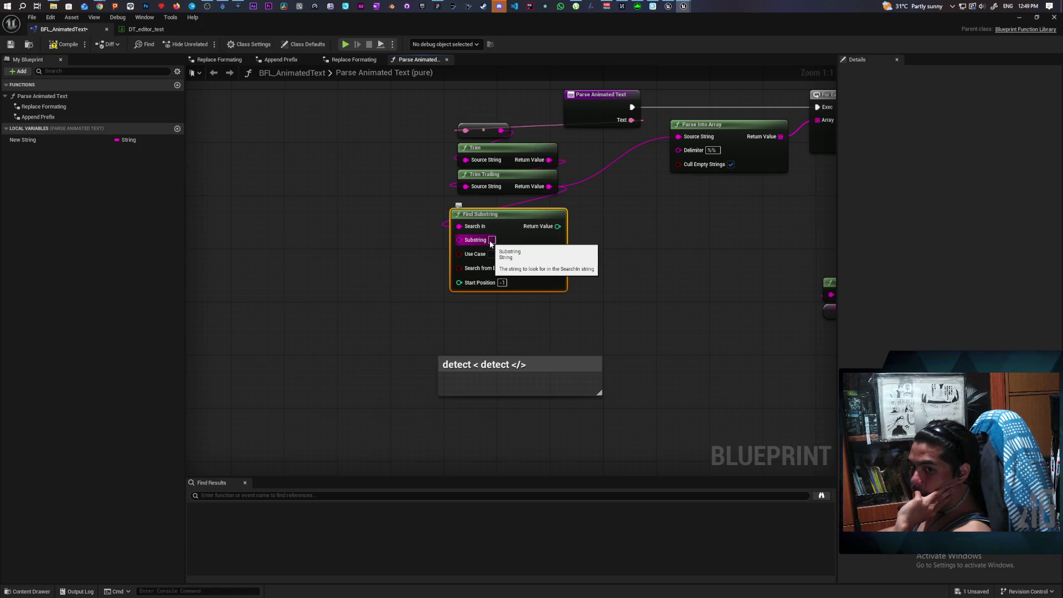
type("<>")
type("/>")
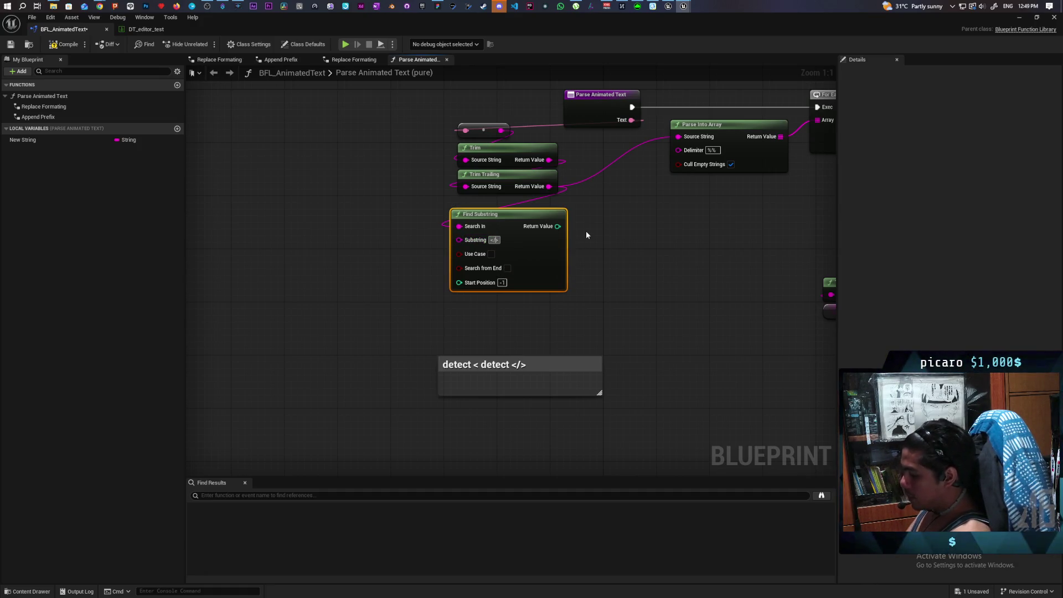
left_click(626, 310)
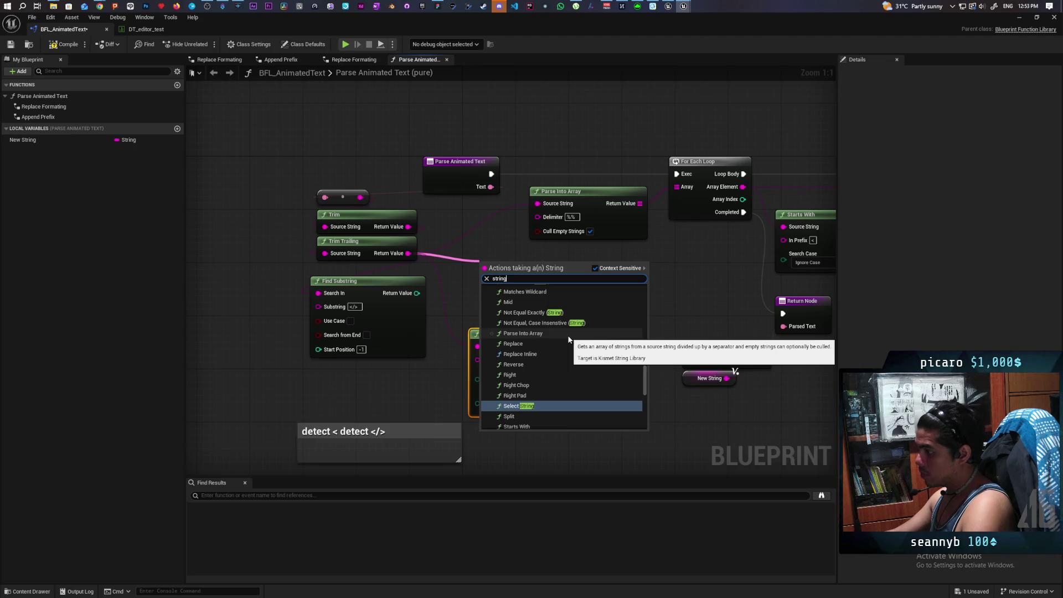
- Add a Matches Wildcard node from Trim Trailing, then delete it again
scroll(567, 339, "up", 3)
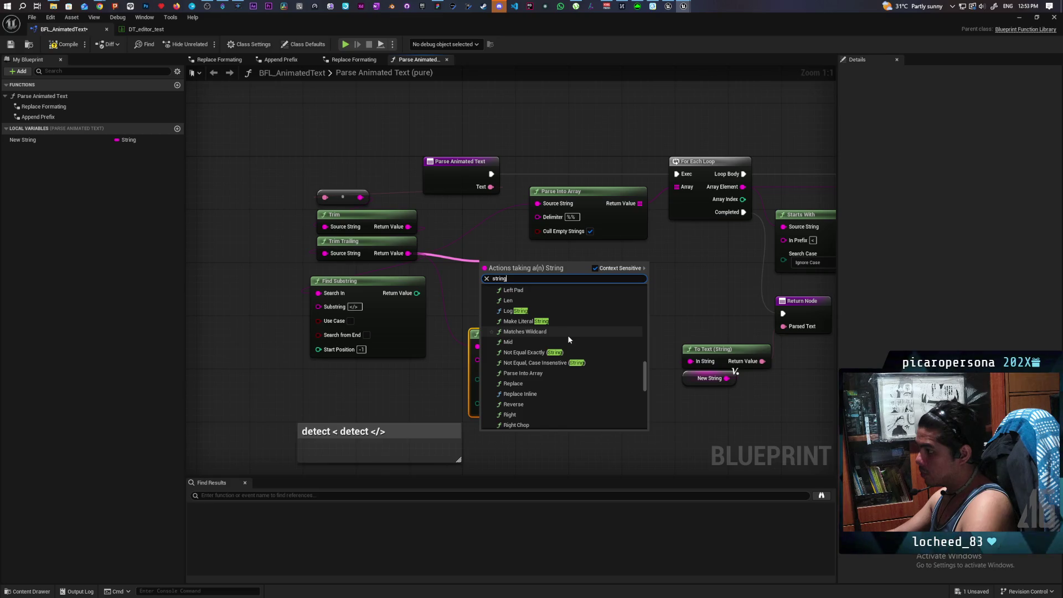
left_click(568, 333)
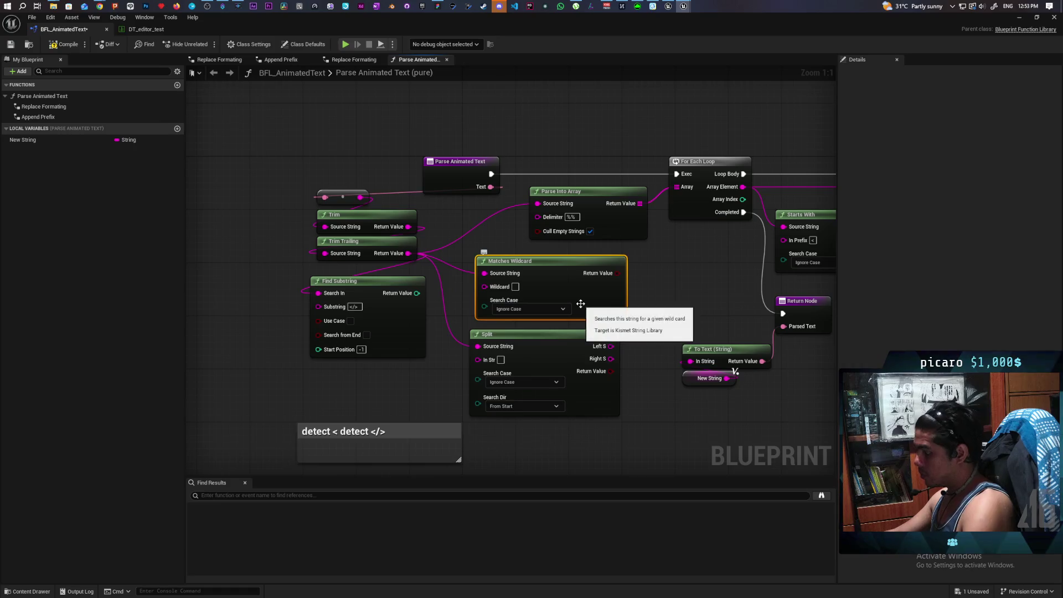
key("Delete")
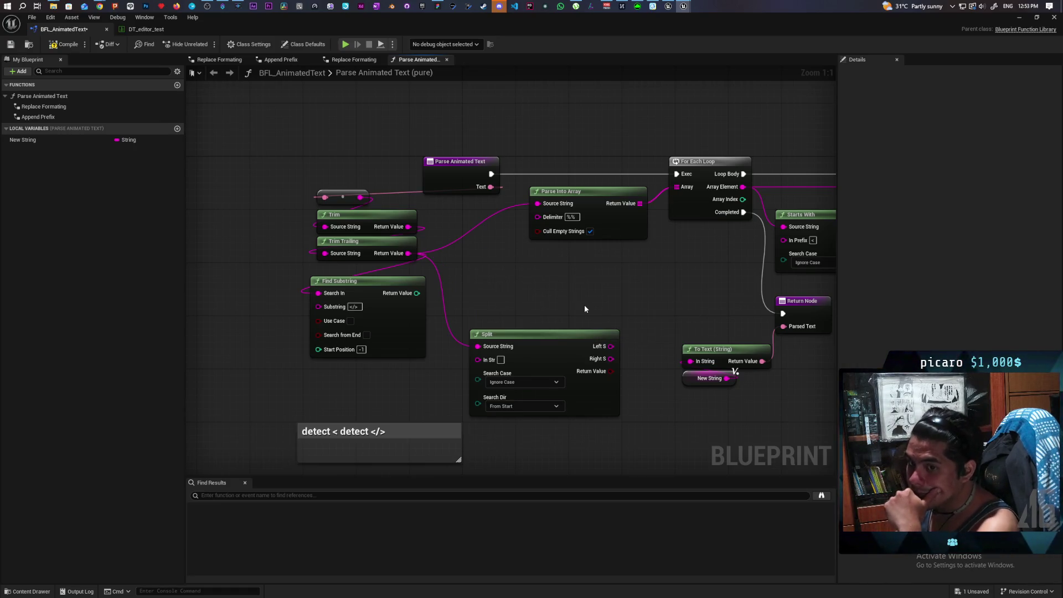
- Enter '<' as the Split node's delimiter
mouse_move(584, 309)
left_mouse_down()
mouse_move(582, 220)
mouse_move(549, 366)
left_mouse_up()
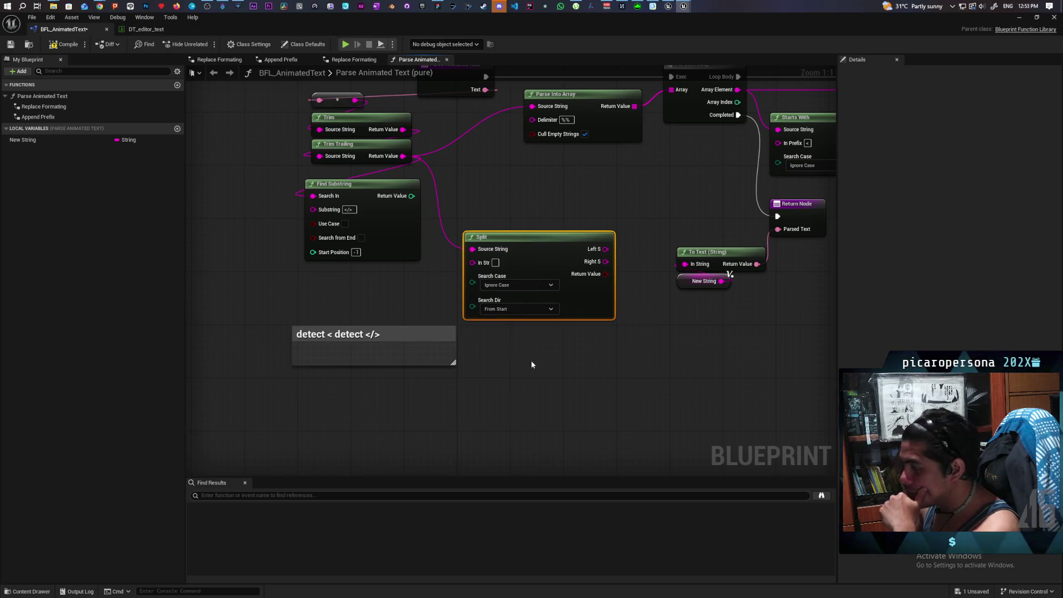
mouse_move(659, 345)
left_mouse_down()
mouse_move(435, 382)
mouse_move(558, 362)
left_mouse_up()
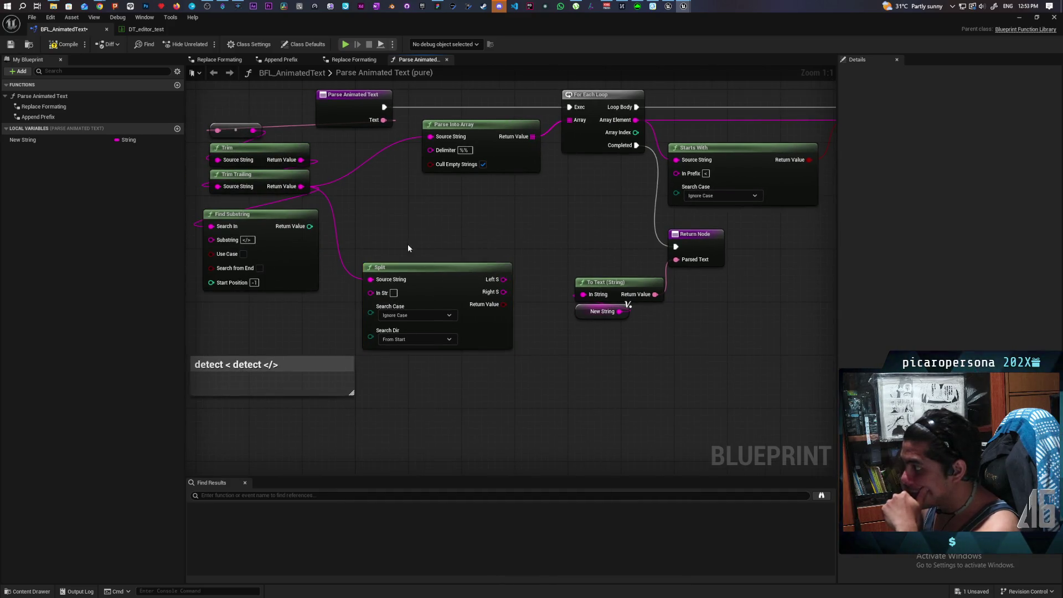
mouse_move(520, 392)
left_mouse_down()
mouse_move(580, 331)
mouse_move(469, 320)
left_mouse_up()
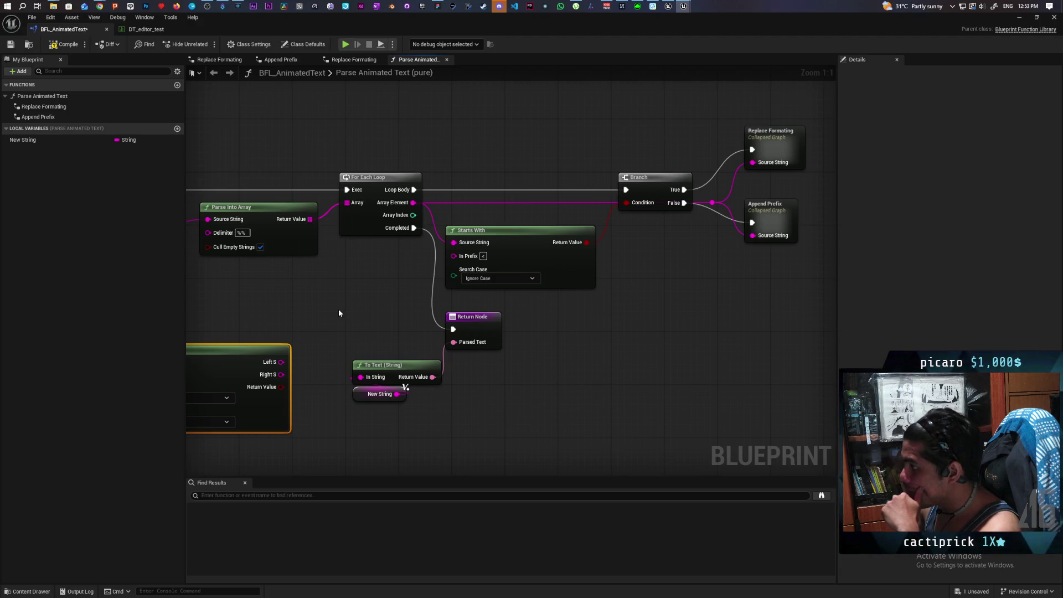
left_click_drag(338, 310, 527, 286)
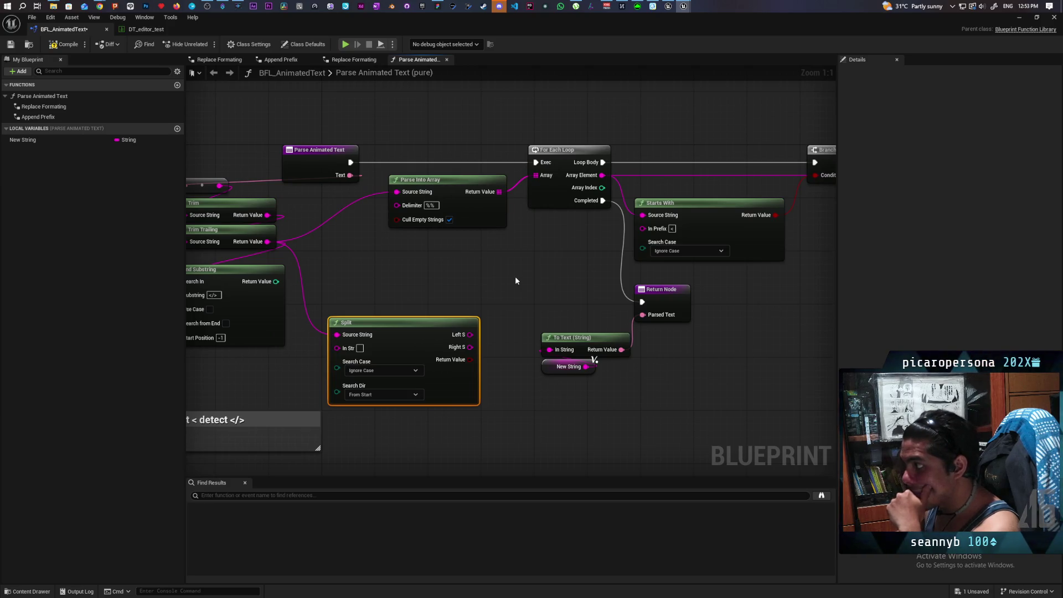
scroll(414, 274, "down", 3)
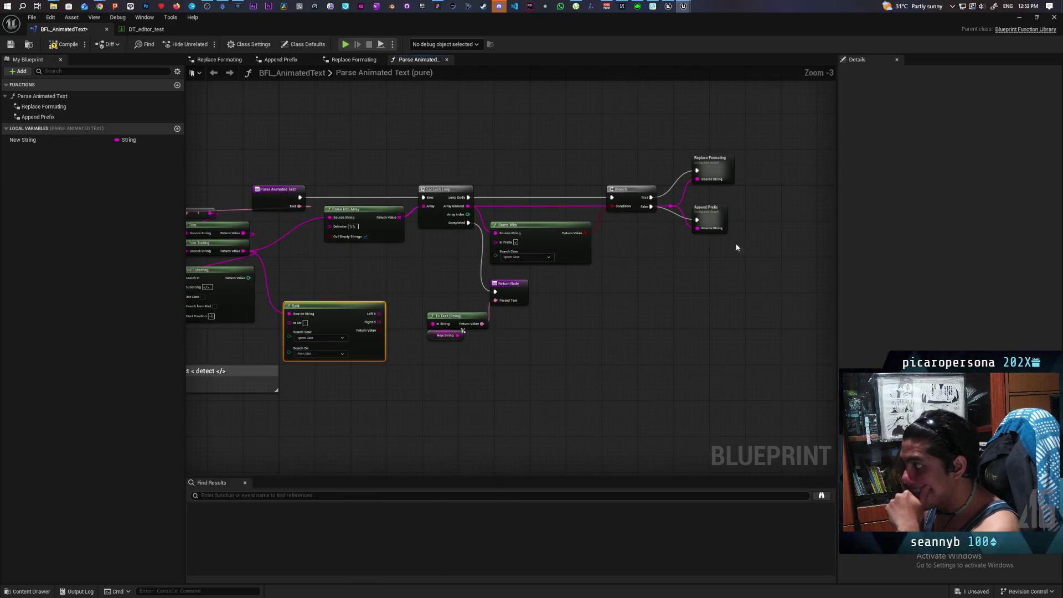
left_click_drag(782, 129, 465, 346)
left_click_drag(425, 384, 530, 368)
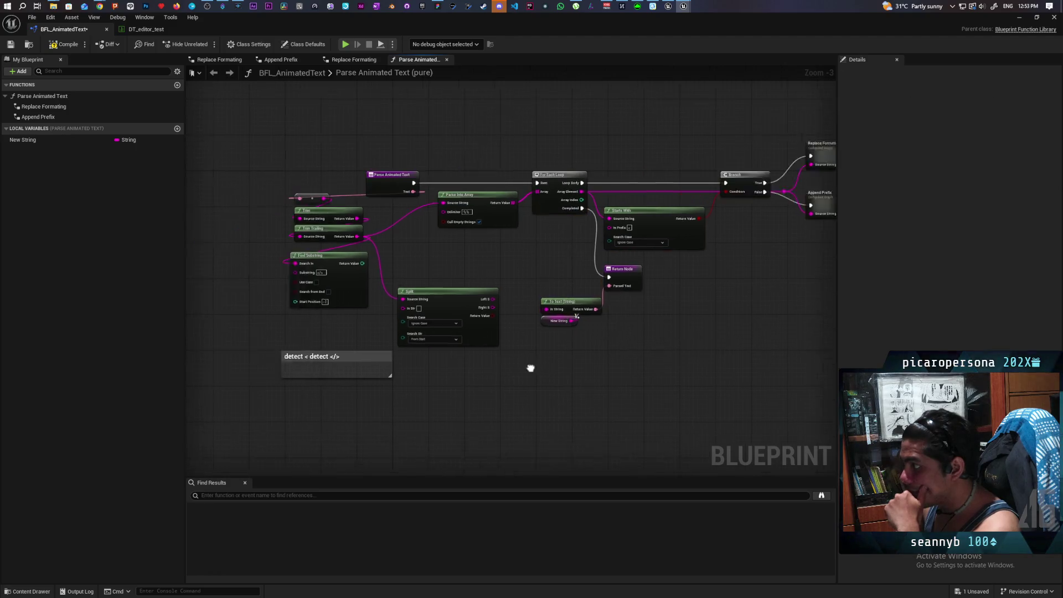
scroll(534, 347, "up", 3)
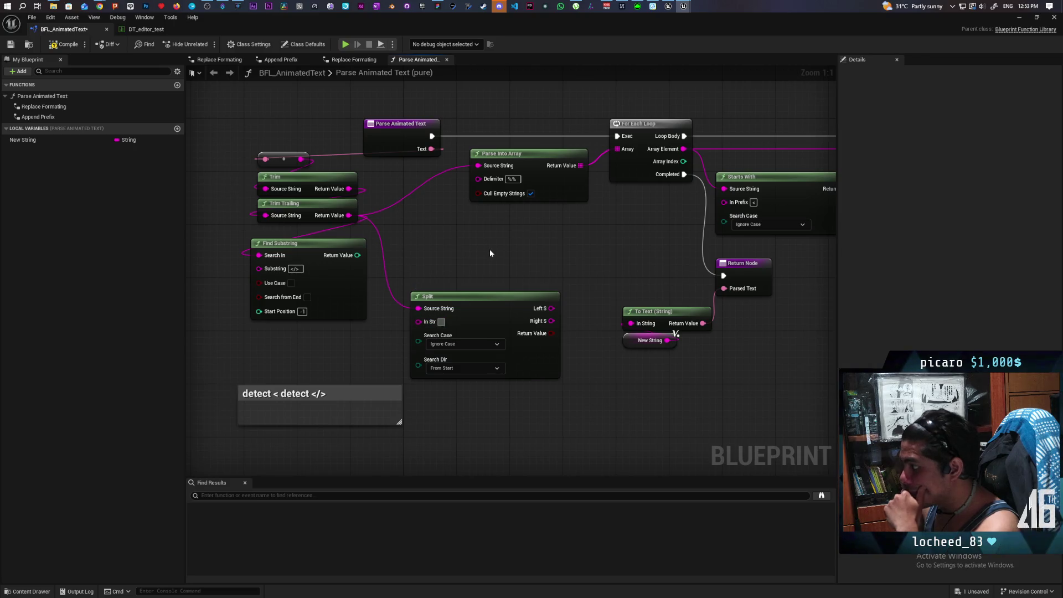
type("<")
key("Return")
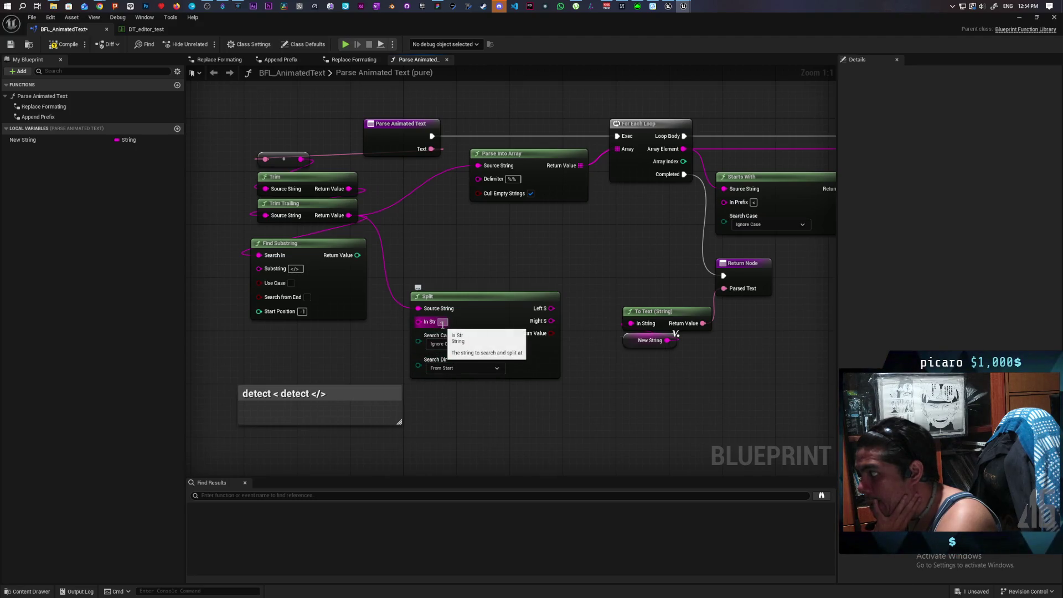
mouse_move(475, 403)
left_mouse_down()
mouse_move(506, 384)
mouse_move(501, 428)
left_mouse_up()
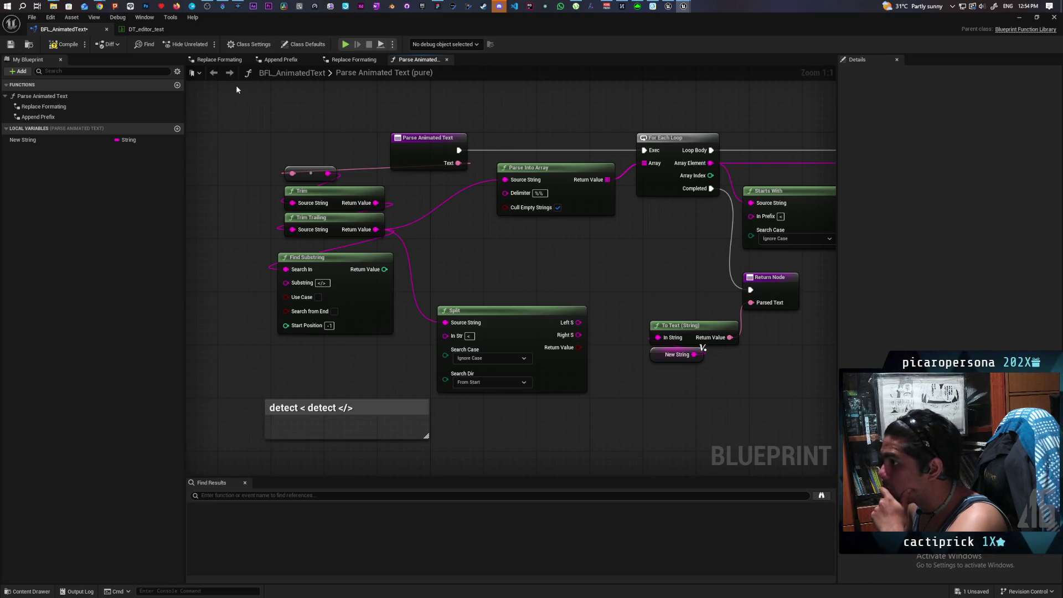
- Minimize the extra blueprint and level editor windows, returning to the GreyboxLevel editor
left_click(511, 311)
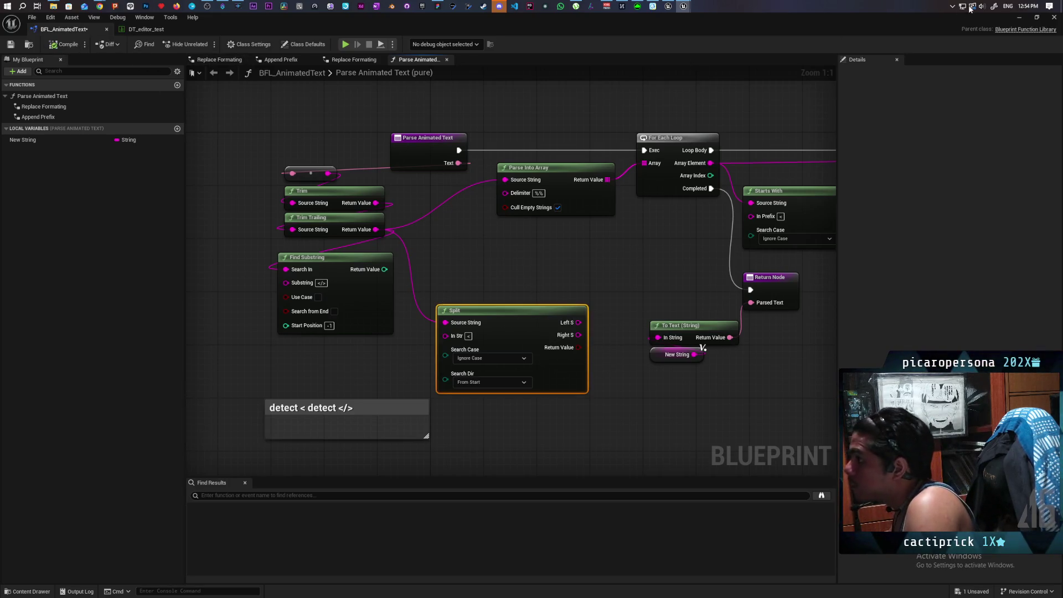
left_click(1018, 19)
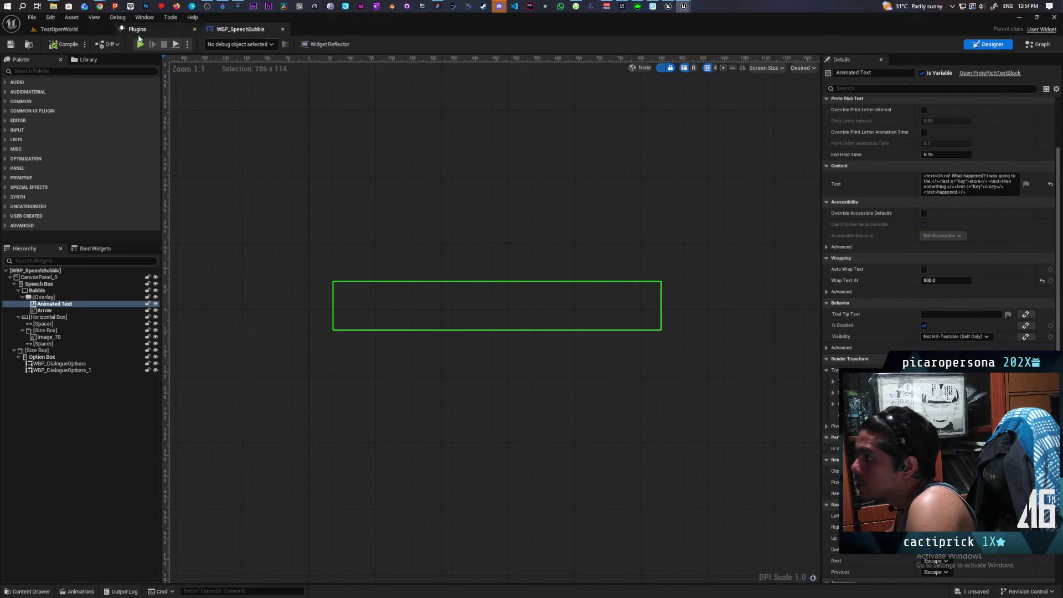
left_click(59, 28)
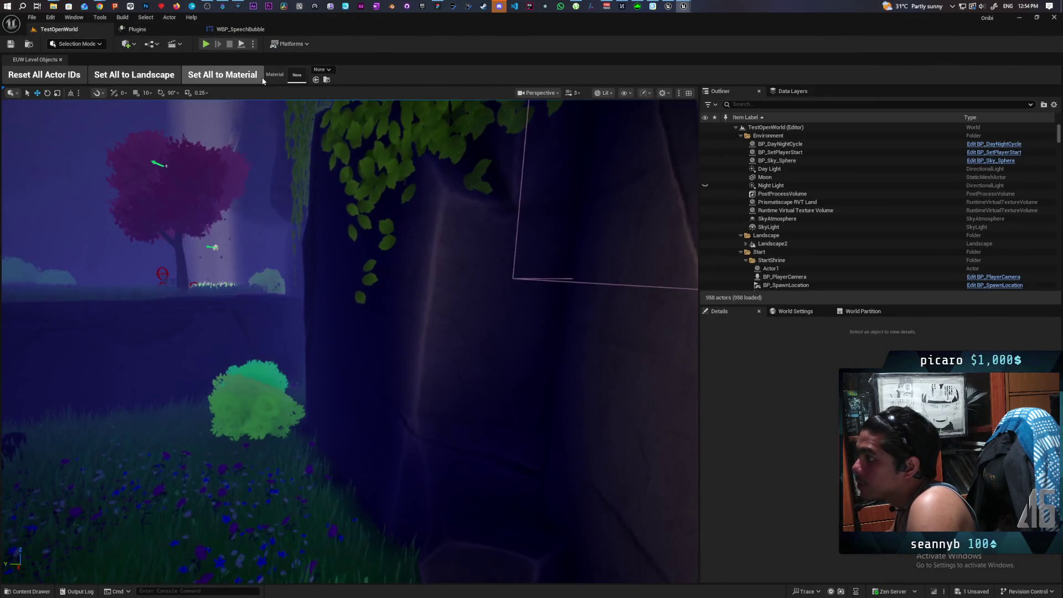
left_click(667, 6)
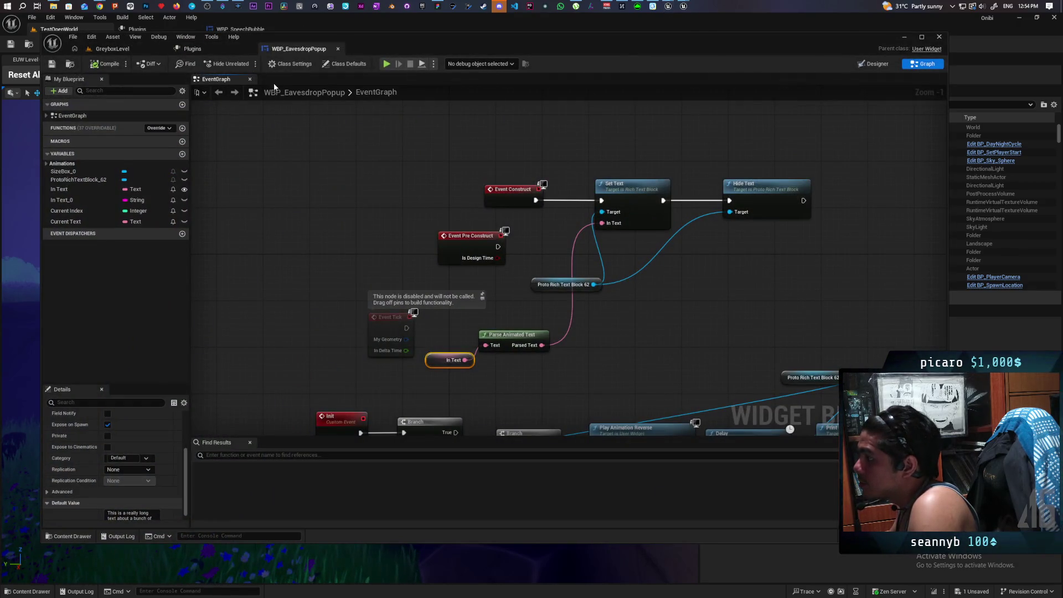
left_click(1016, 22)
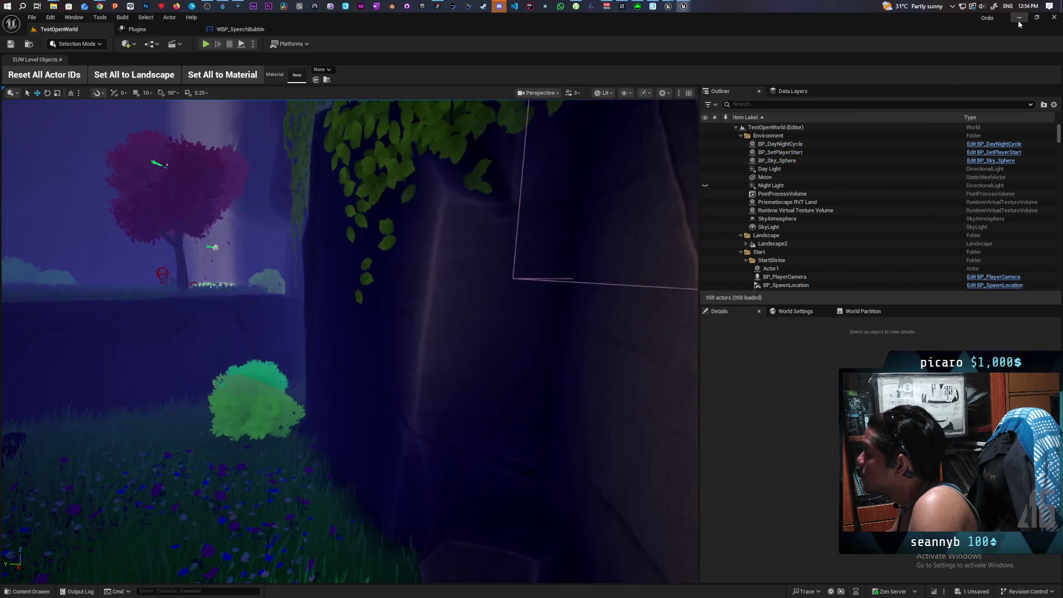
mouse_move(568, 53)
left_mouse_down()
mouse_move(707, 89)
mouse_move(690, 63)
mouse_move(626, 38)
mouse_move(667, 6)
left_mouse_up()
mouse_move(667, 6)
left_click(683, 30)
left_click_drag(608, 349, 645, 122)
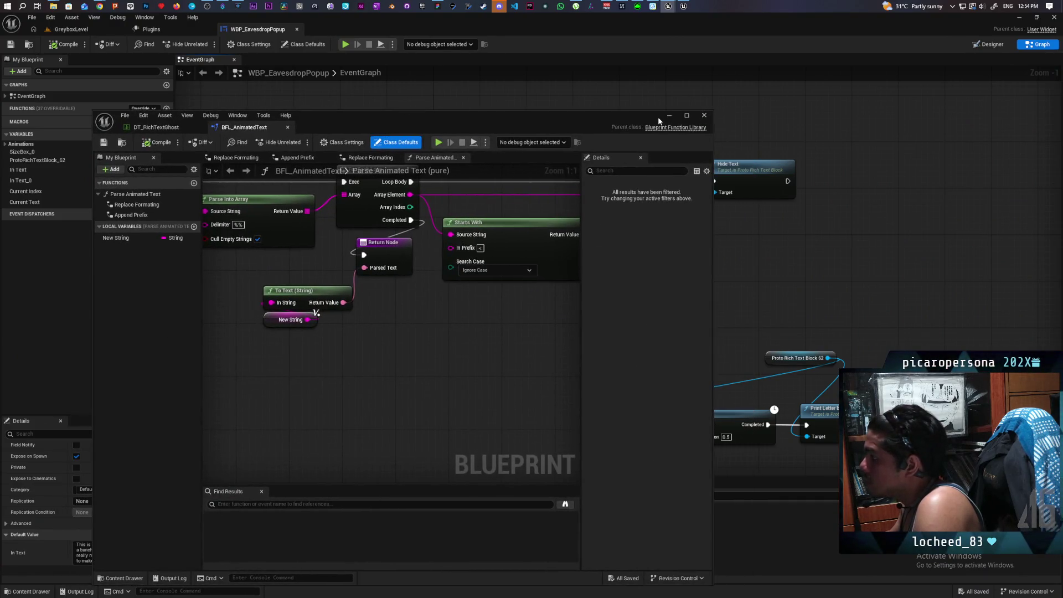
left_click(669, 116)
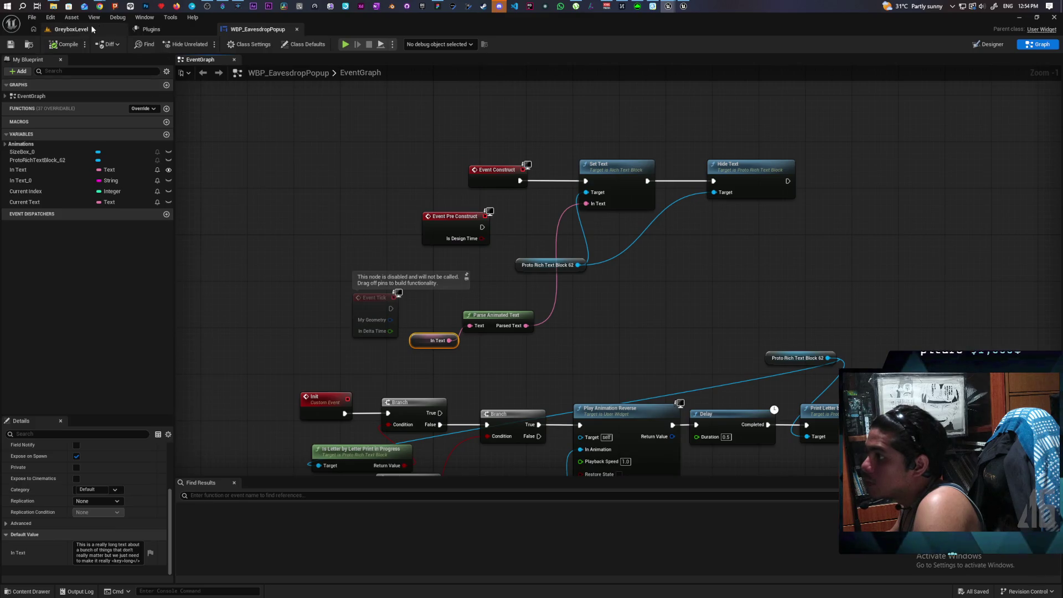
left_click(71, 29)
- Set the play session's Number of Players to 1
left_click(253, 43)
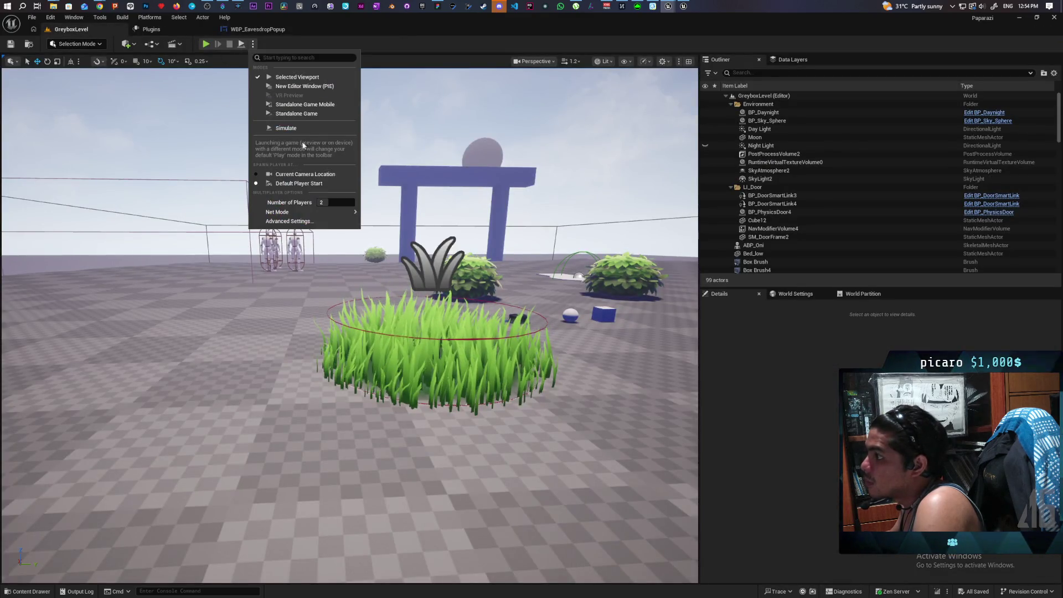
left_click_drag(336, 205, 329, 206)
mouse_move(349, 212)
left_click(390, 215)
left_click(253, 44)
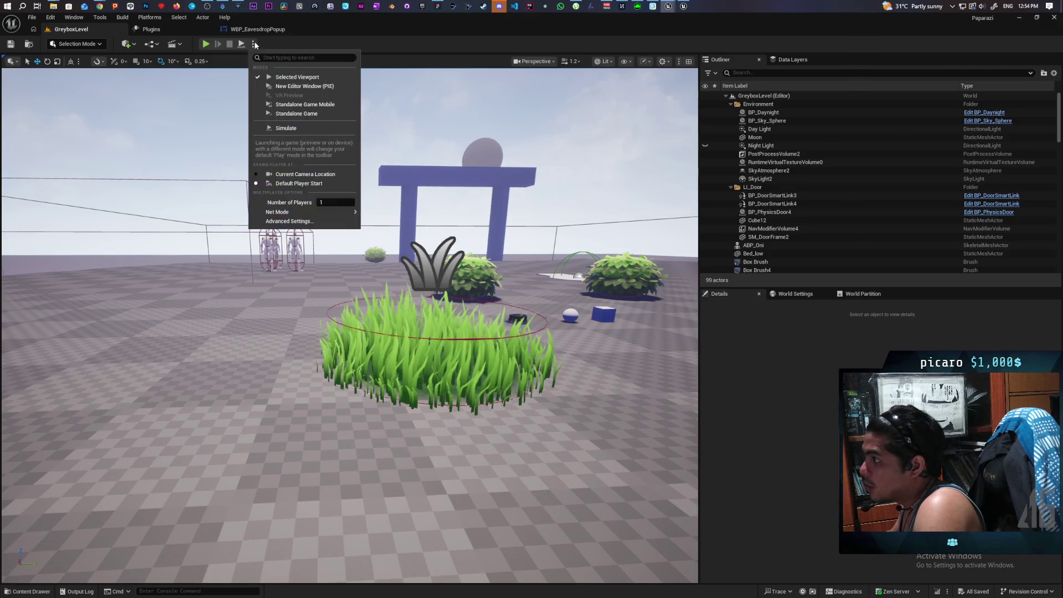
left_click(291, 42)
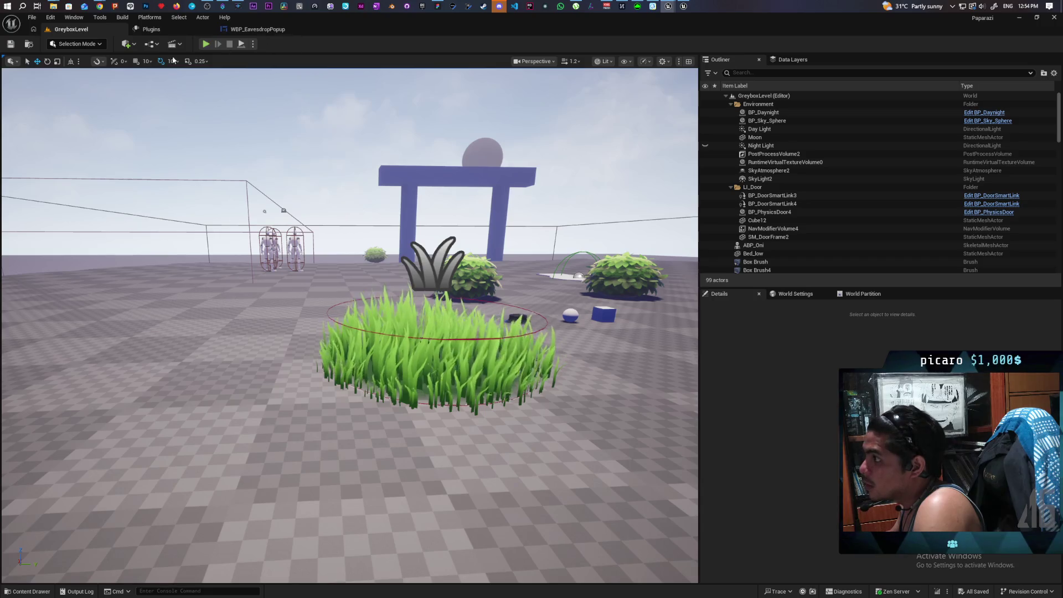
- Open the GreyboxLevel Level Blueprint event graph from the Blueprints menu
left_click(151, 48)
left_click(224, 103)
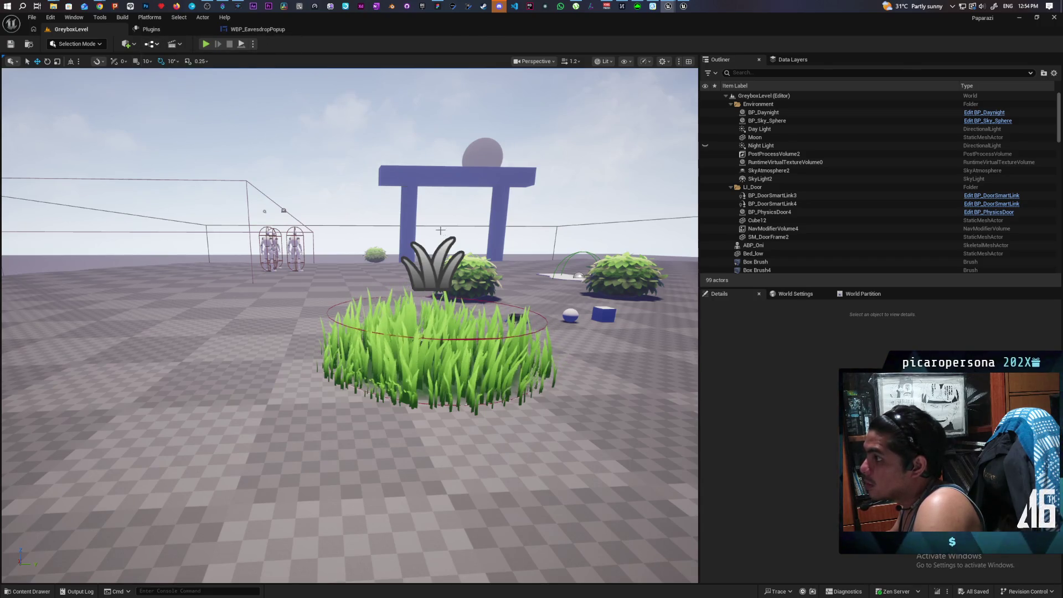
scroll(473, 230, "down", 5)
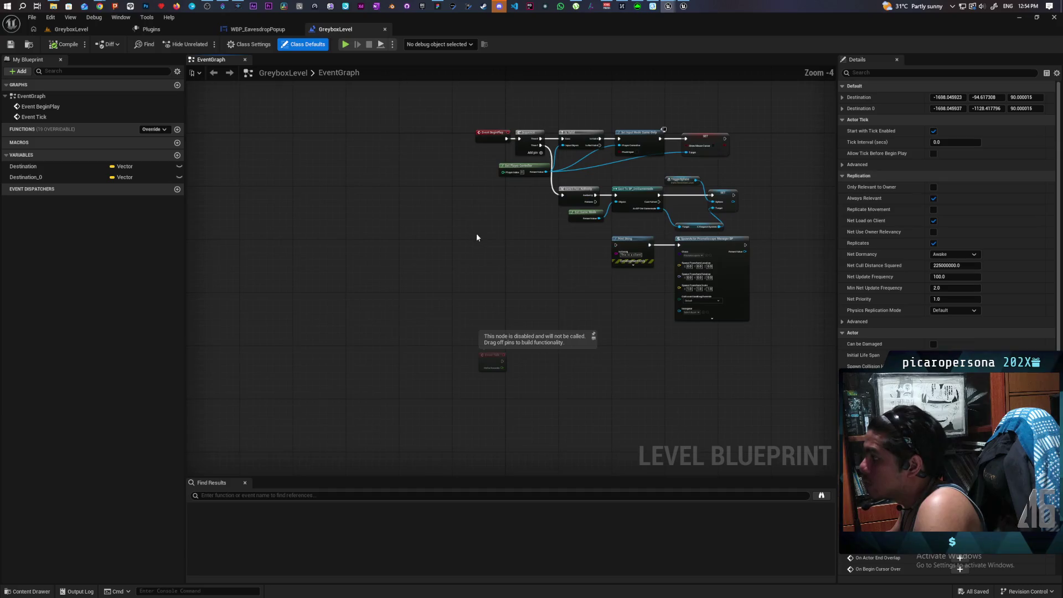
- Add a Then 2 output to the BeginPlay Sequence and paste a Split node above it
scroll(436, 302, "up", 2)
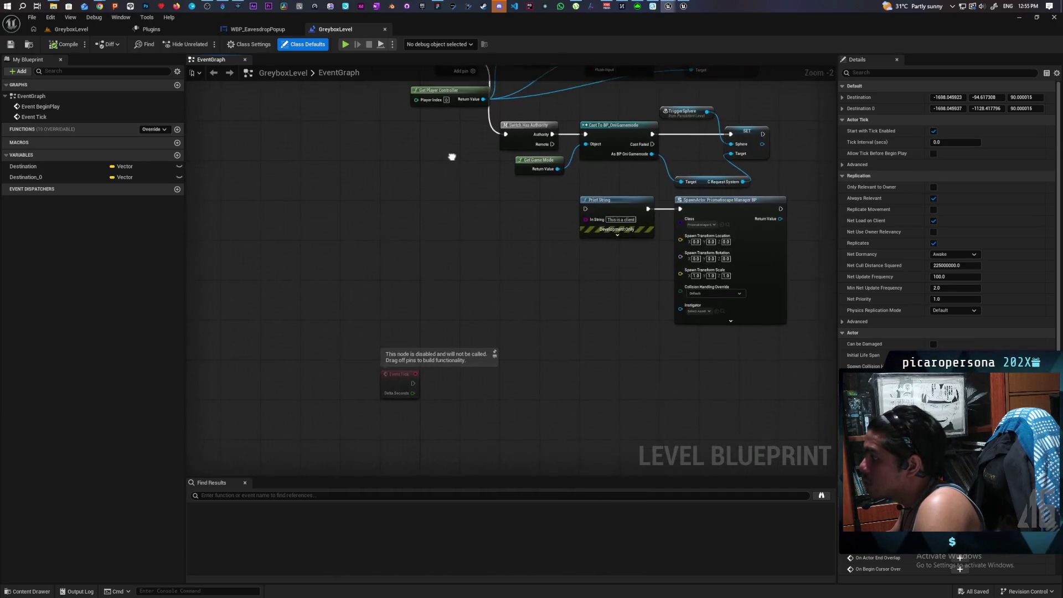
left_click_drag(455, 162, 412, 356)
left_click(425, 276)
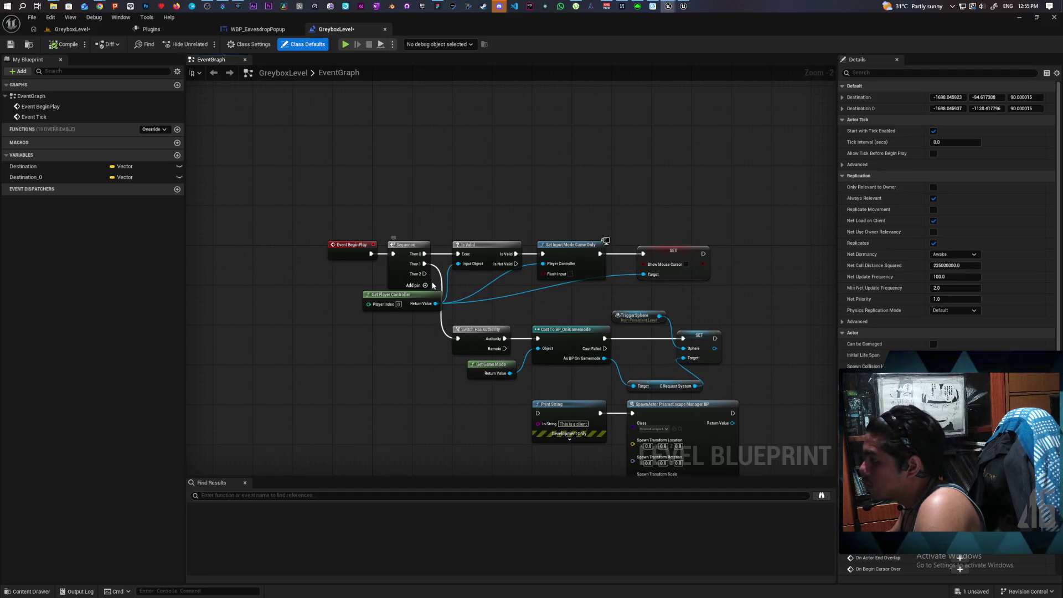
key("ctrl+v")
scroll(449, 174, "up", 1)
scroll(449, 178, "up", 1)
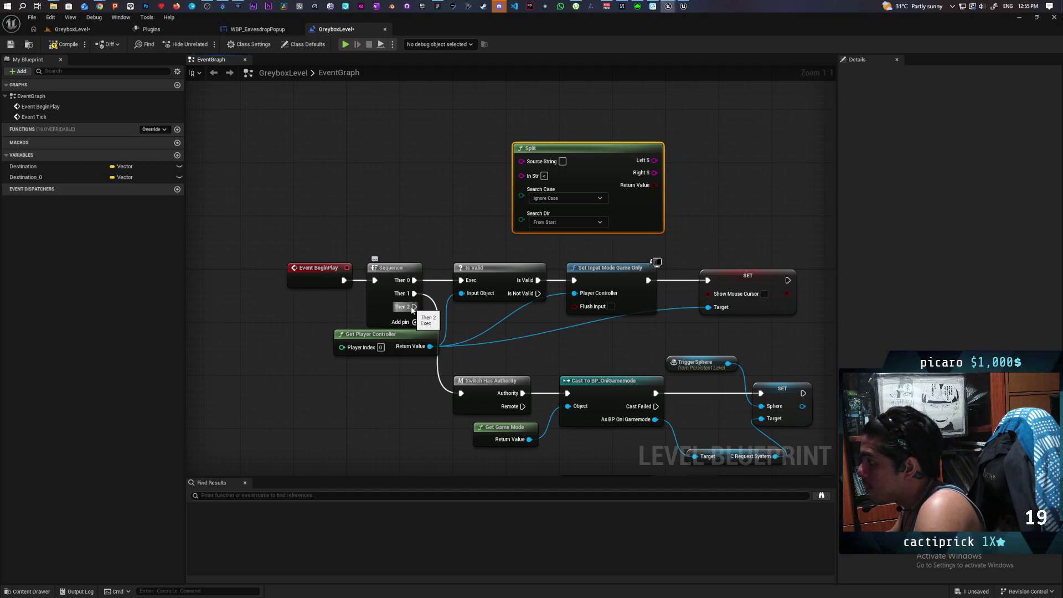
left_click_drag(466, 194, 429, 250)
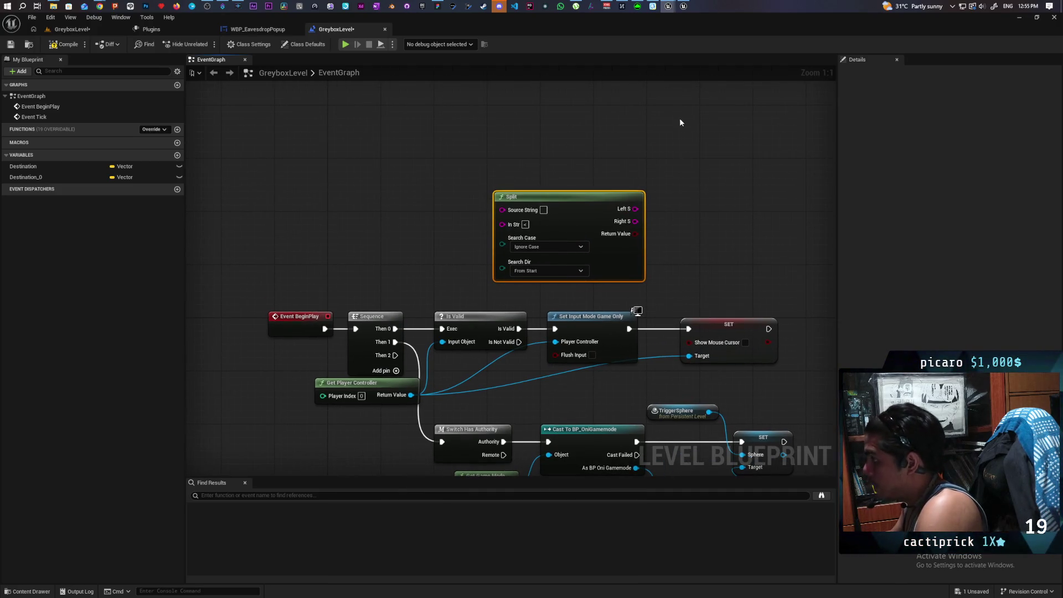
- Wire a pasted Print String node to Then 2 and type 'this and that <key>chicken</>' into Split
key("ctrl+v")
mouse_move(395, 355)
left_mouse_down()
mouse_move(546, 138)
mouse_move(675, 133)
left_mouse_up()
left_click_drag(521, 136, 492, 168)
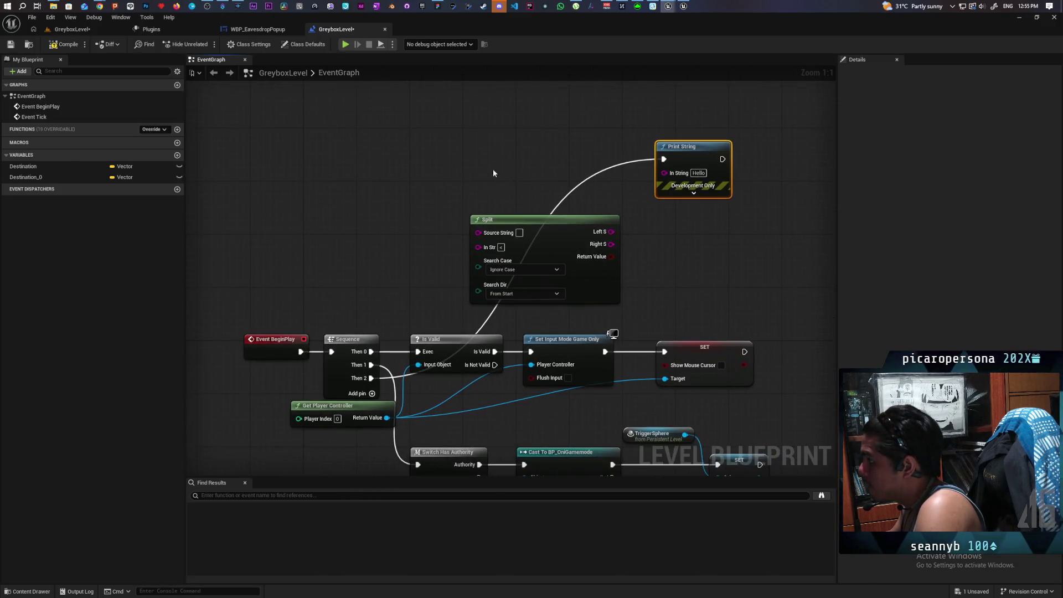
mouse_move(528, 221)
left_mouse_down()
mouse_move(462, 168)
mouse_move(475, 175)
left_mouse_up()
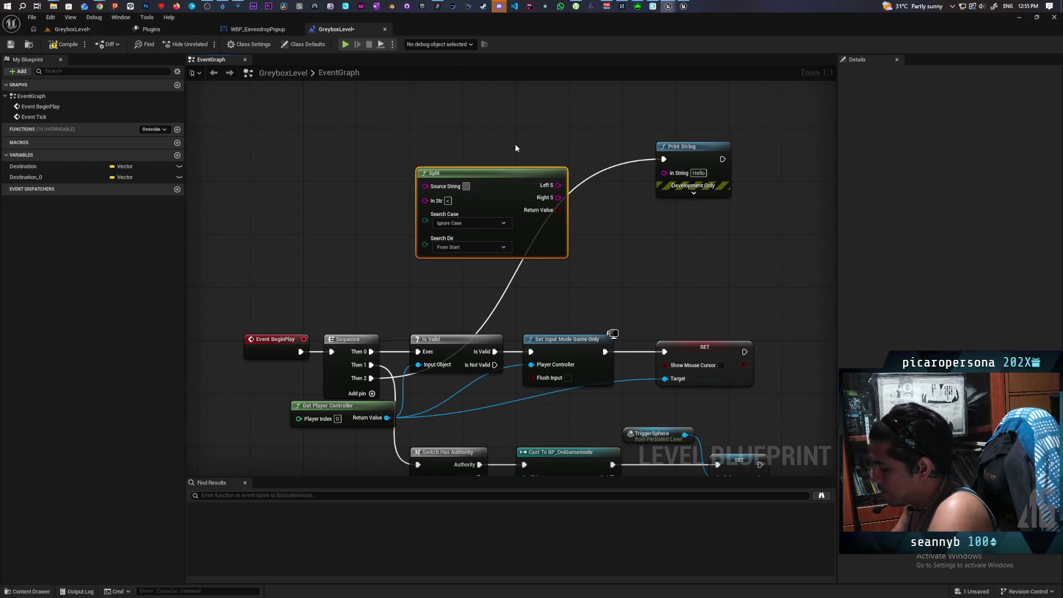
type("this and th")
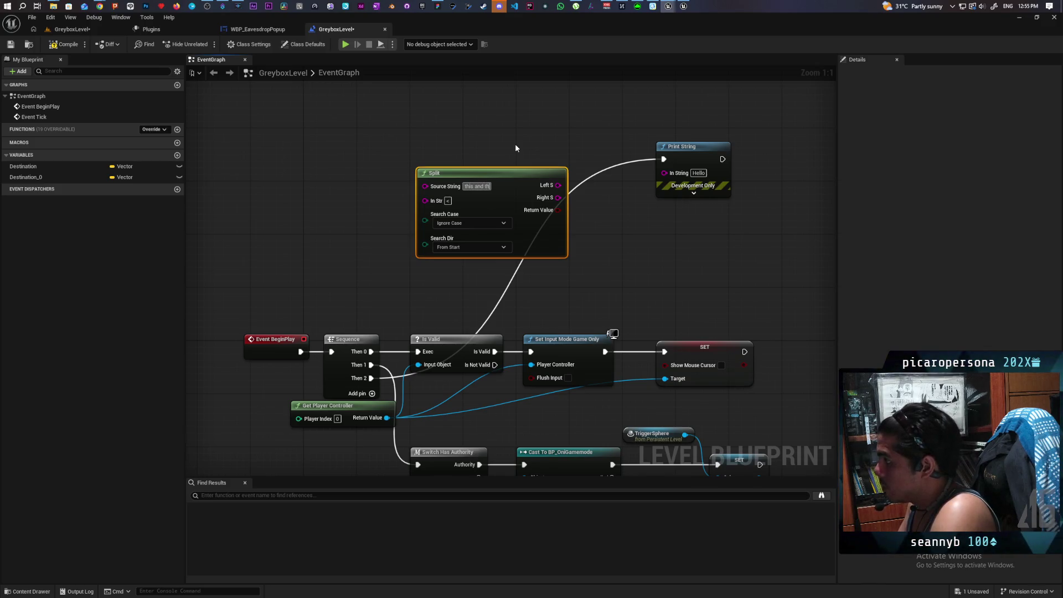
type("at <key")
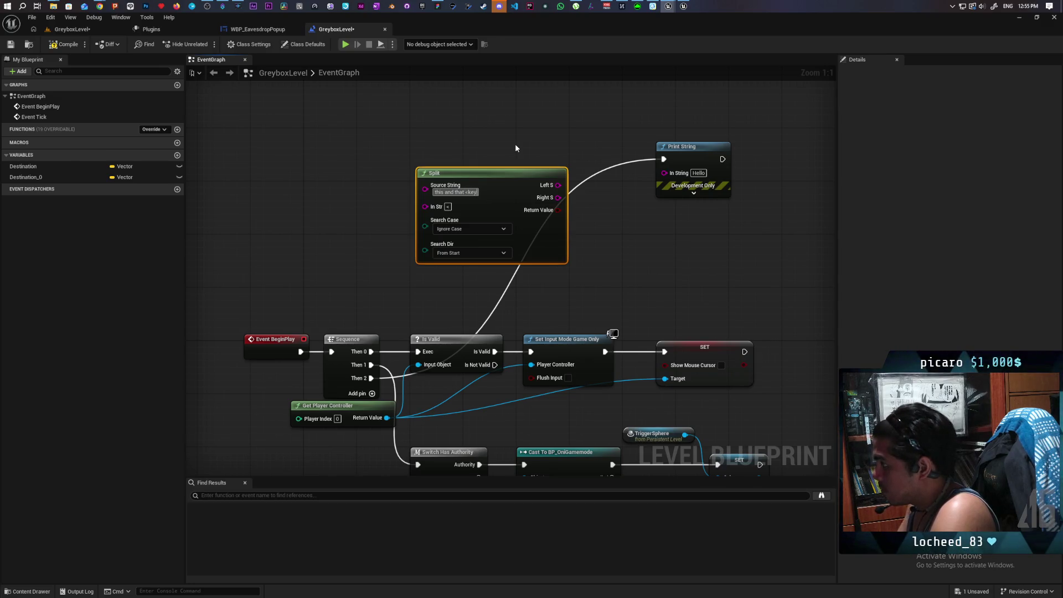
type(">")
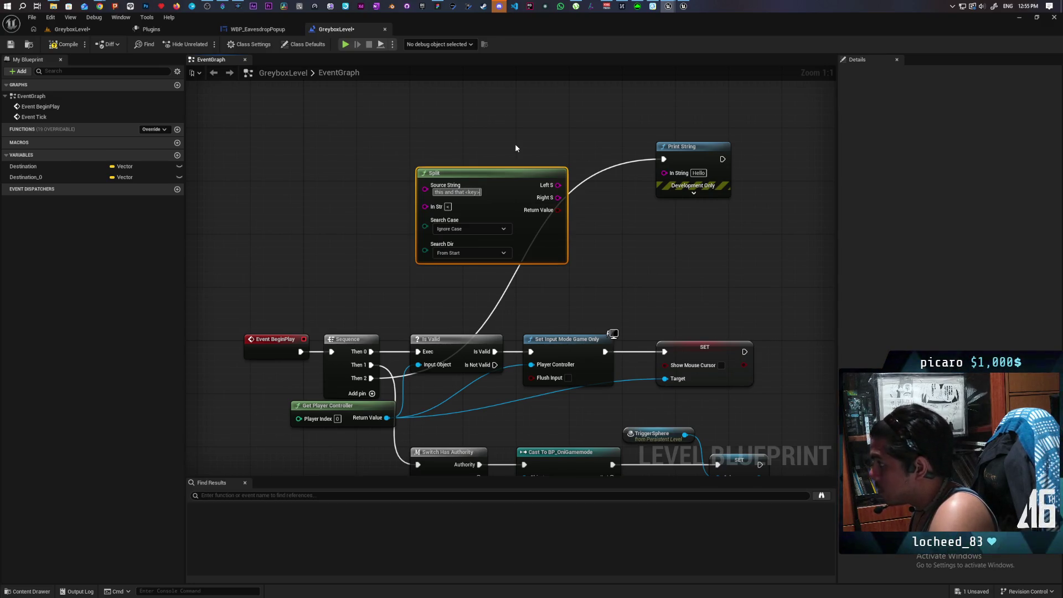
type("chicken")
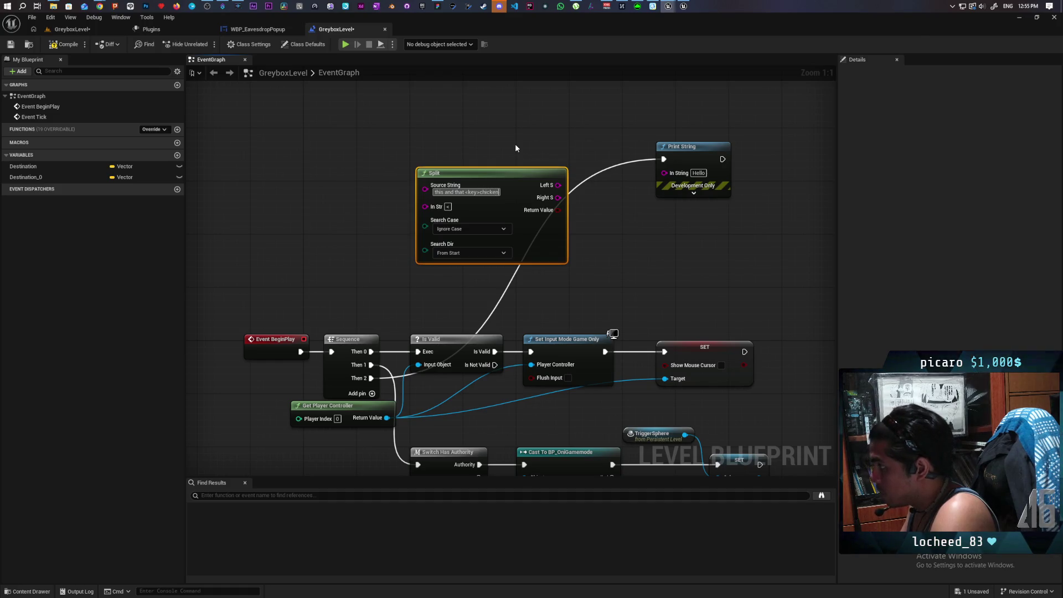
type("<")
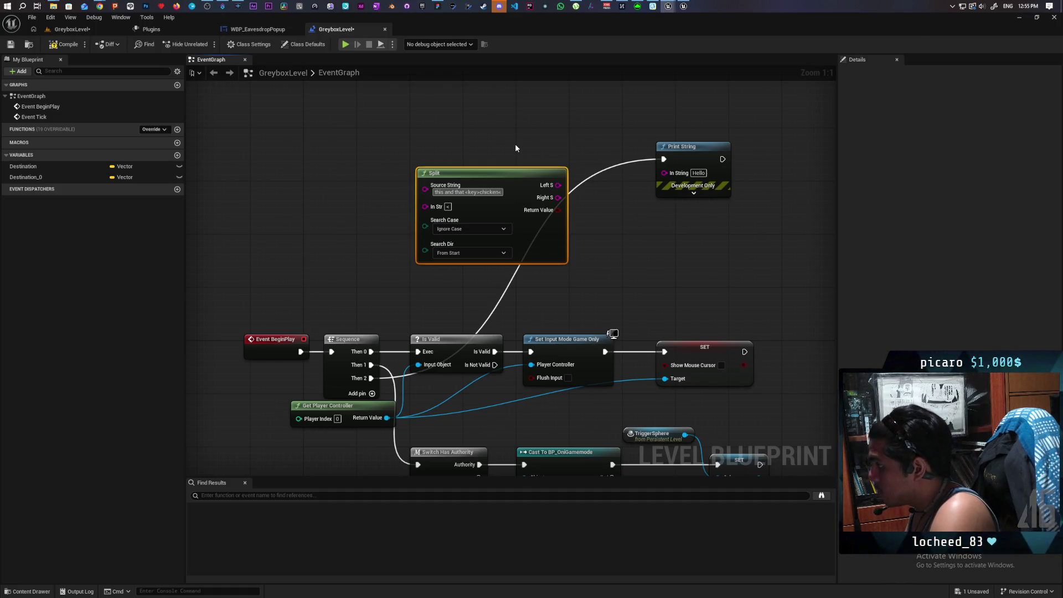
type("/>")
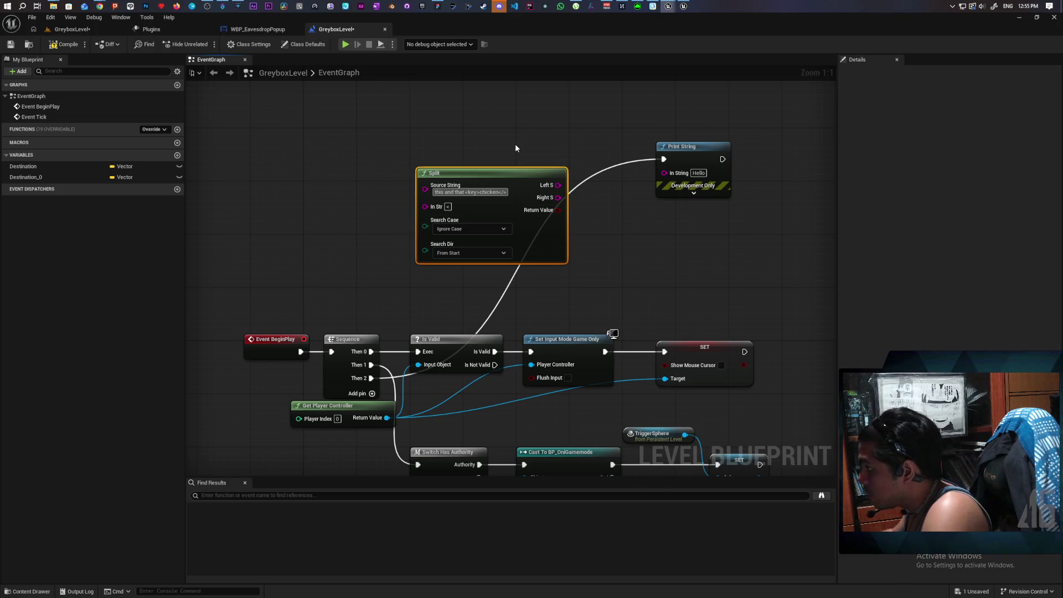
- Commit the Split source text, compile the level blueprint, and save the GreyboxLevel map
left_click(514, 145)
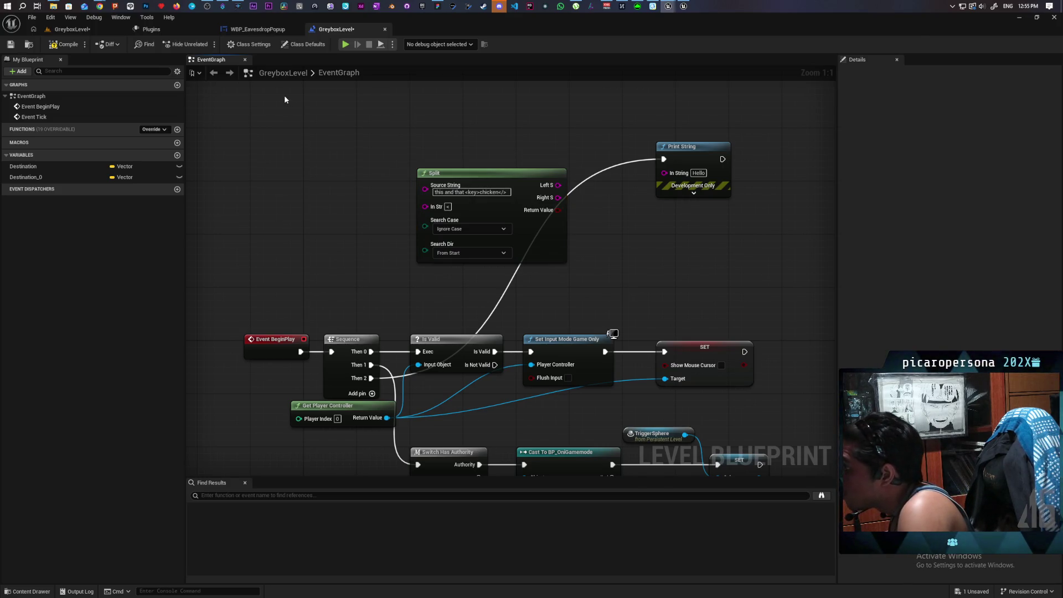
left_click(61, 44)
key("ctrl+s")
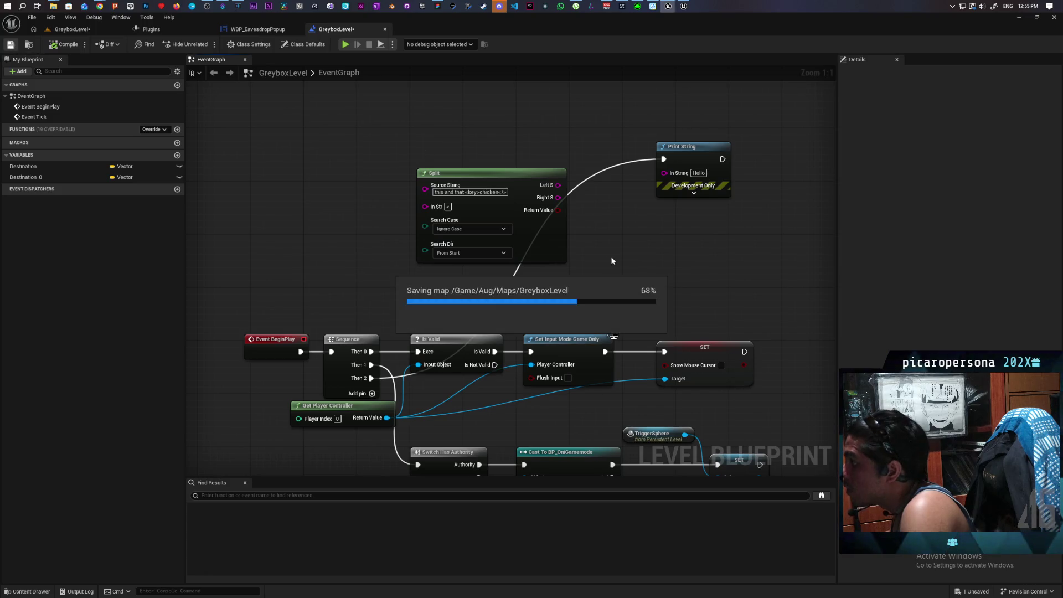
- Add a Format Text node from Print String's In String input
mouse_move(553, 177)
left_mouse_down()
mouse_move(658, 179)
mouse_move(606, 206)
left_mouse_up()
left_click(560, 205)
right_click(560, 205)
type("format")
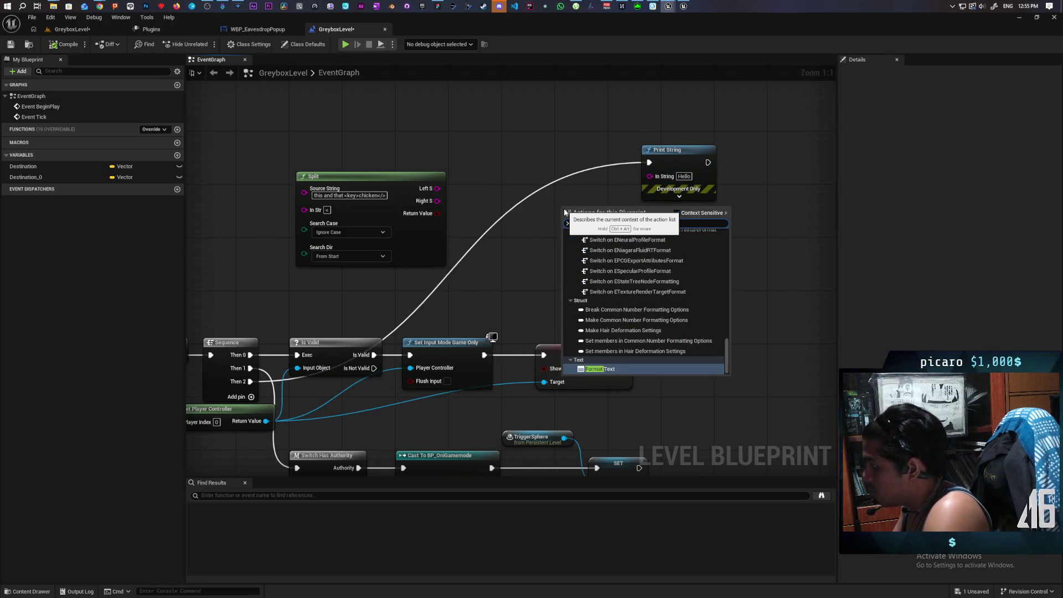
key("Return")
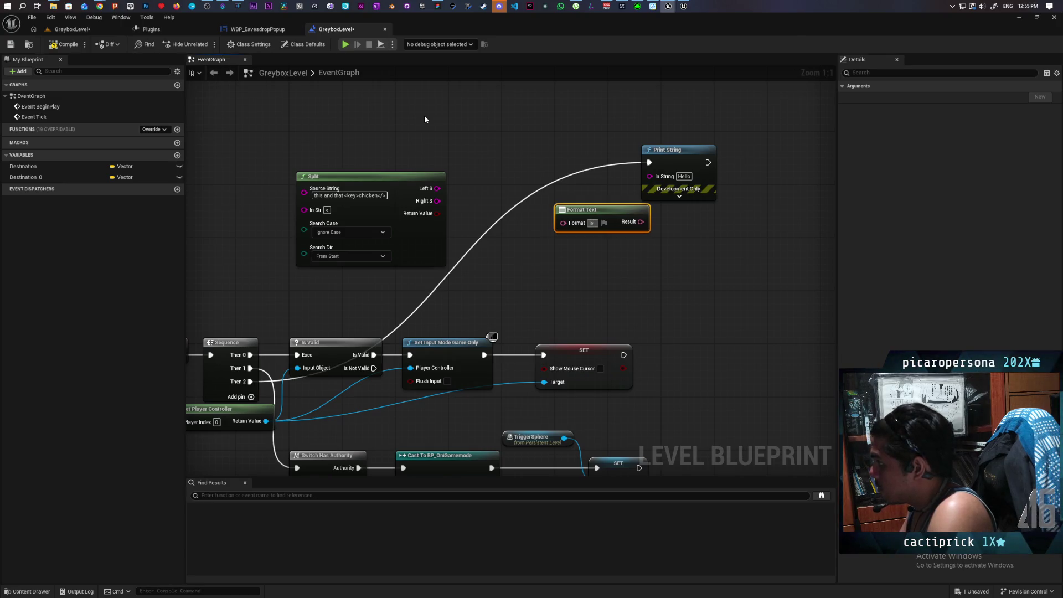
- Set the format to 'left:{a}' / 'right:{b}', wire Split's Left S to a and Result to Print String
type("ft")
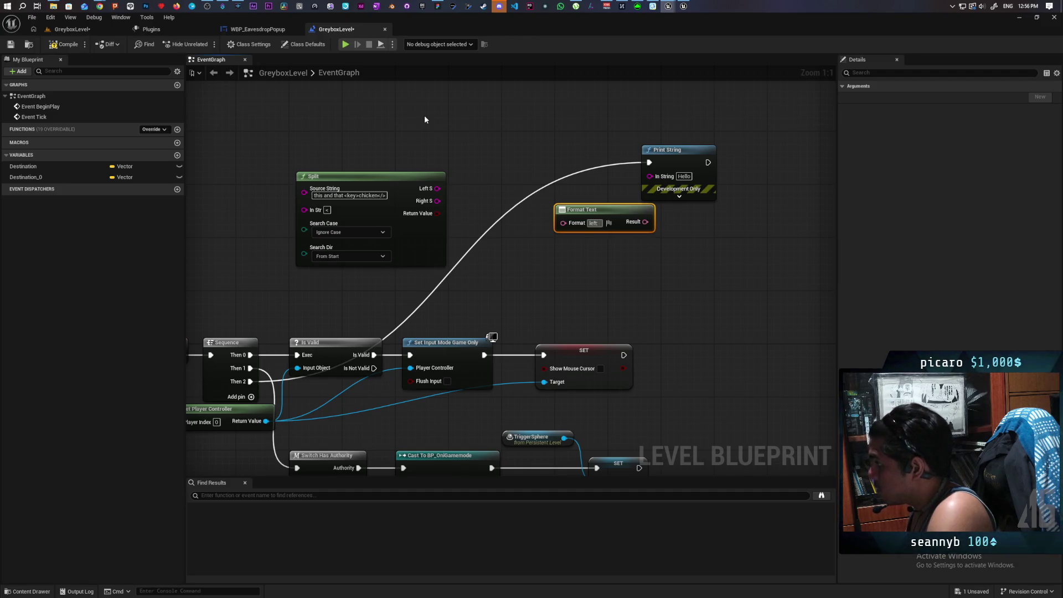
key("shift+Return")
type("right:{")
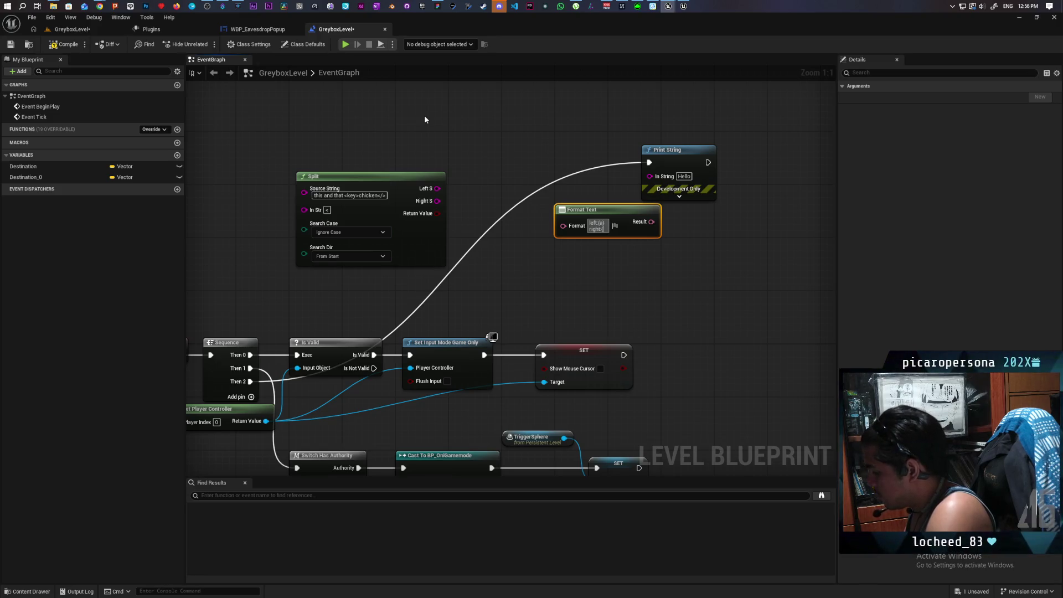
type("b")
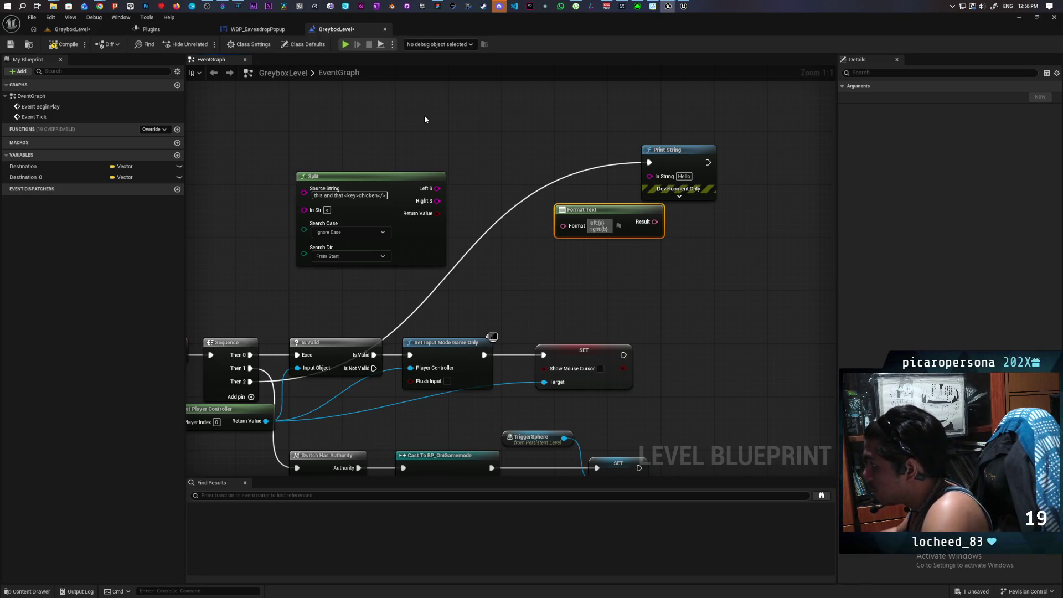
left_click(541, 283)
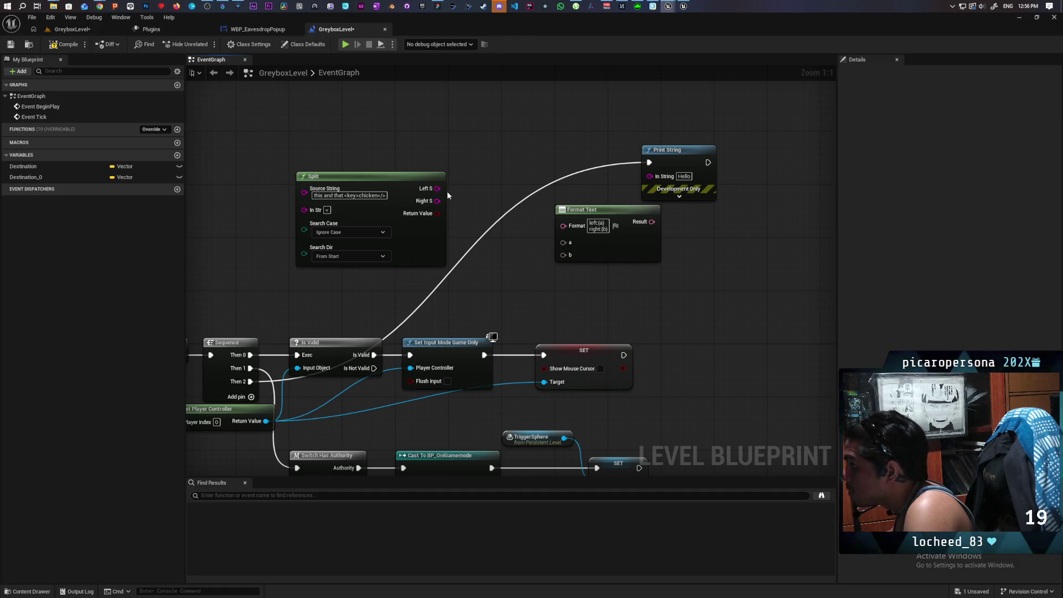
mouse_move(432, 190)
left_mouse_down()
mouse_move(564, 242)
mouse_move(505, 240)
mouse_move(563, 255)
left_mouse_up()
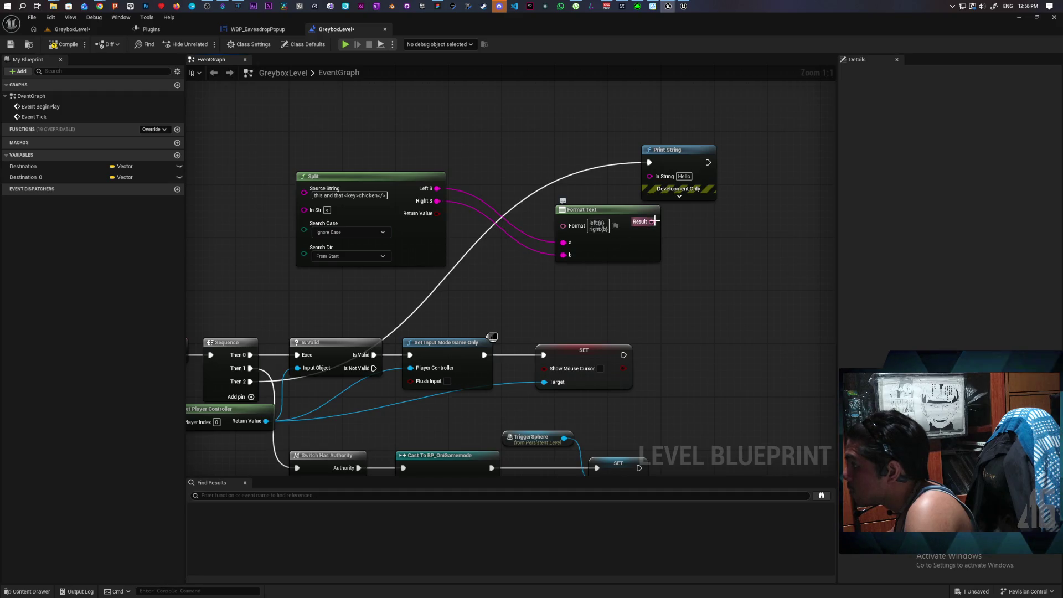
left_click_drag(652, 222, 650, 176)
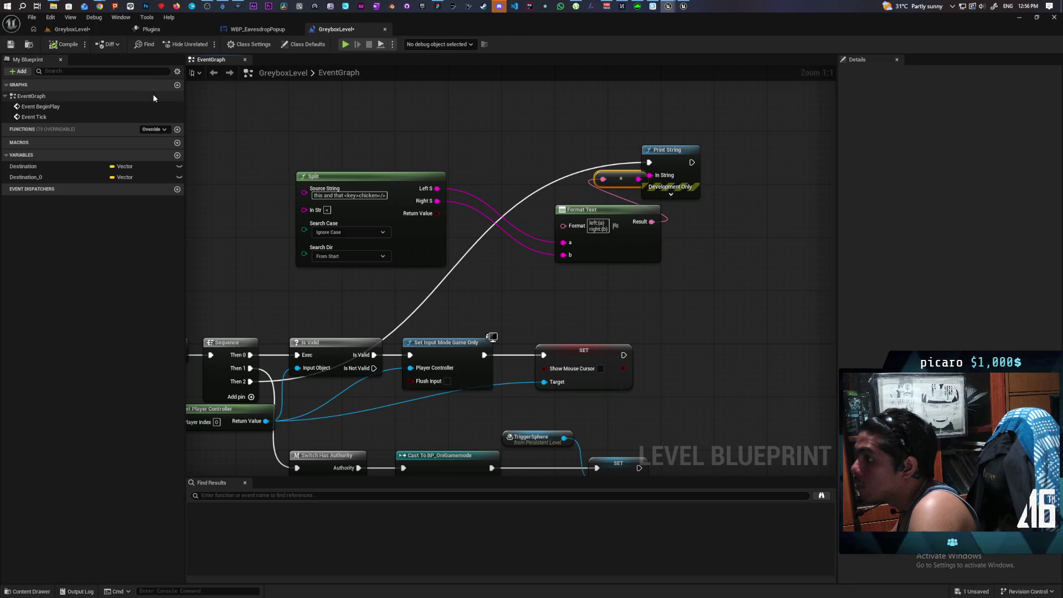
- Save the level and run a quick Play-In-Editor test
left_click(10, 45)
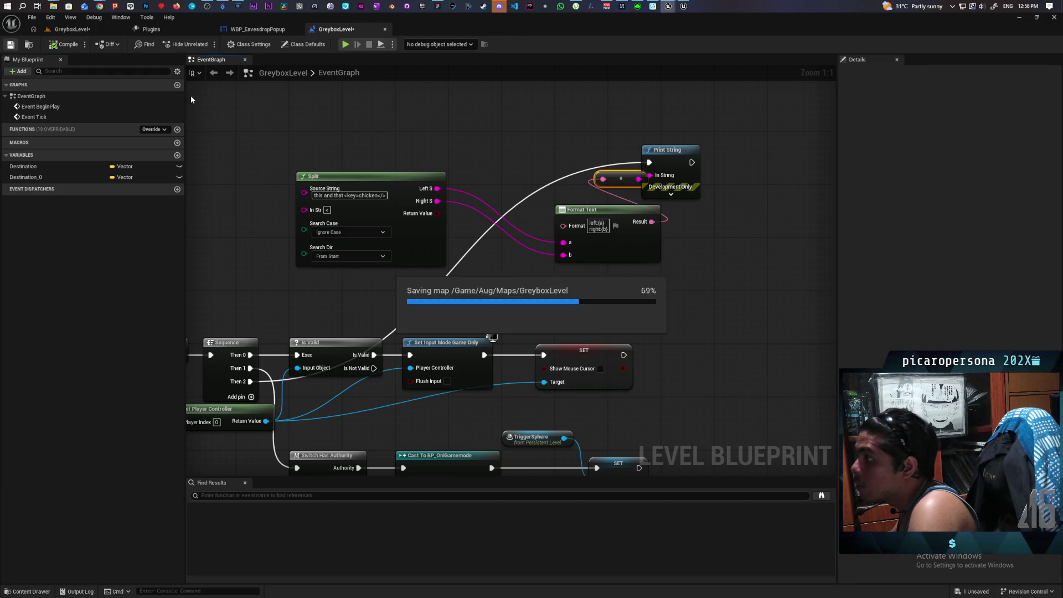
left_click(344, 45)
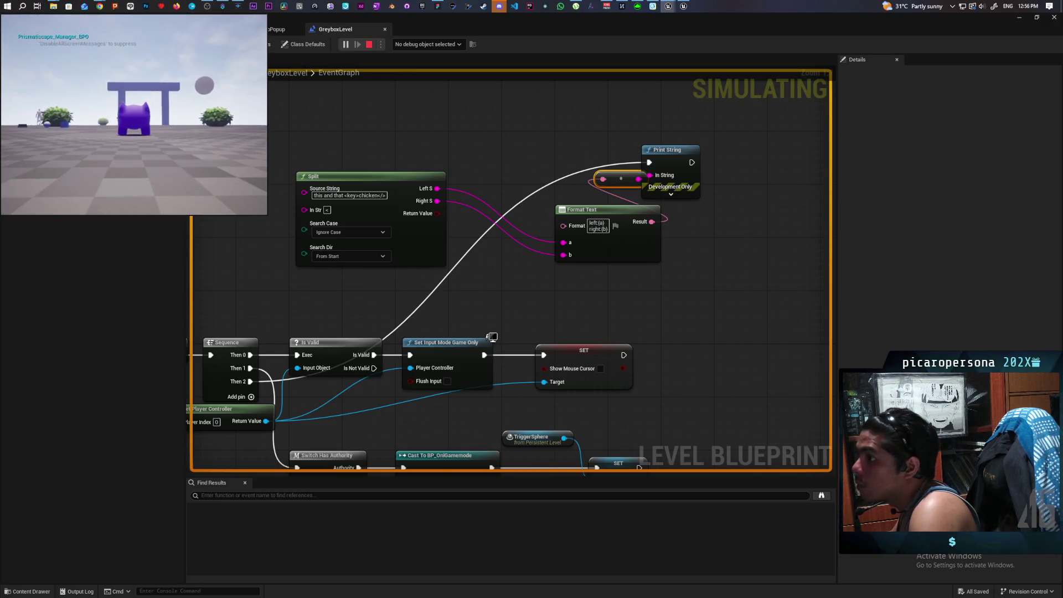
key("Escape")
- Give Print String red text and a 5-second duration, then play again
left_click_drag(671, 159, 757, 158)
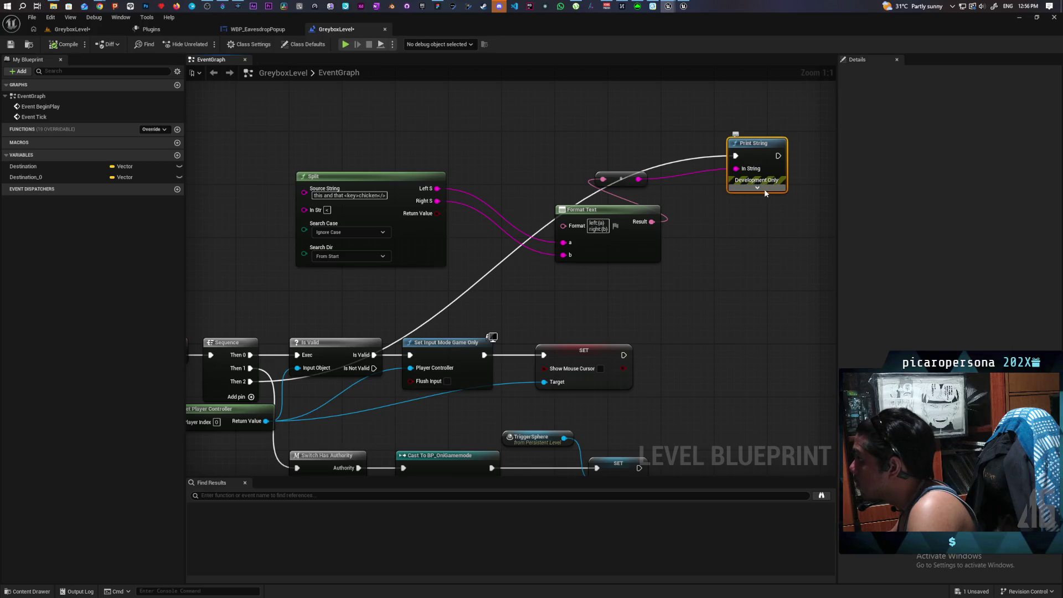
left_click(757, 189)
left_click(769, 210)
left_click_drag(815, 286, 863, 272)
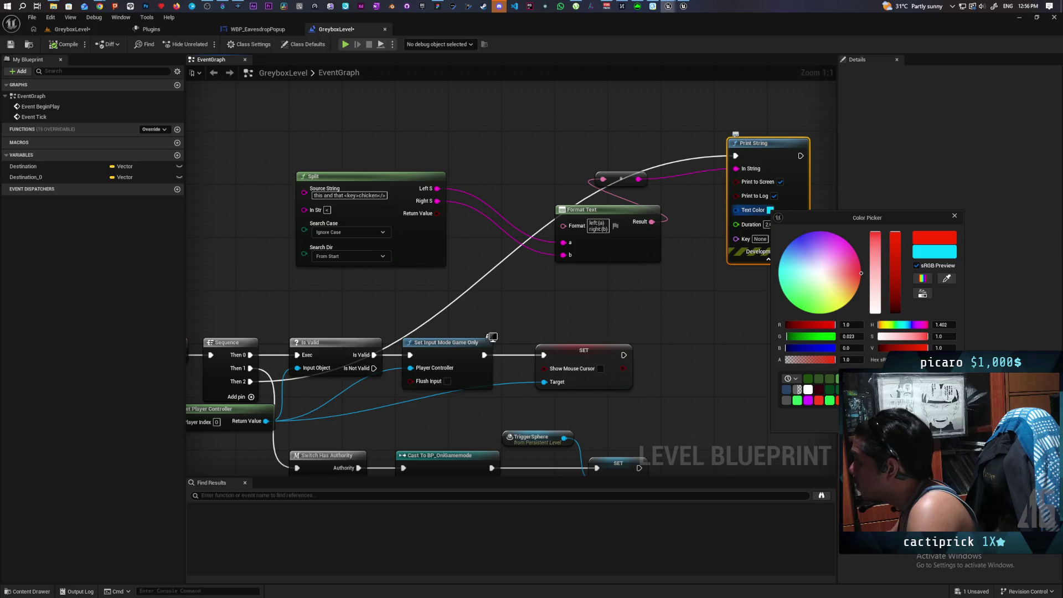
left_click(768, 225)
type("5")
left_click(749, 316)
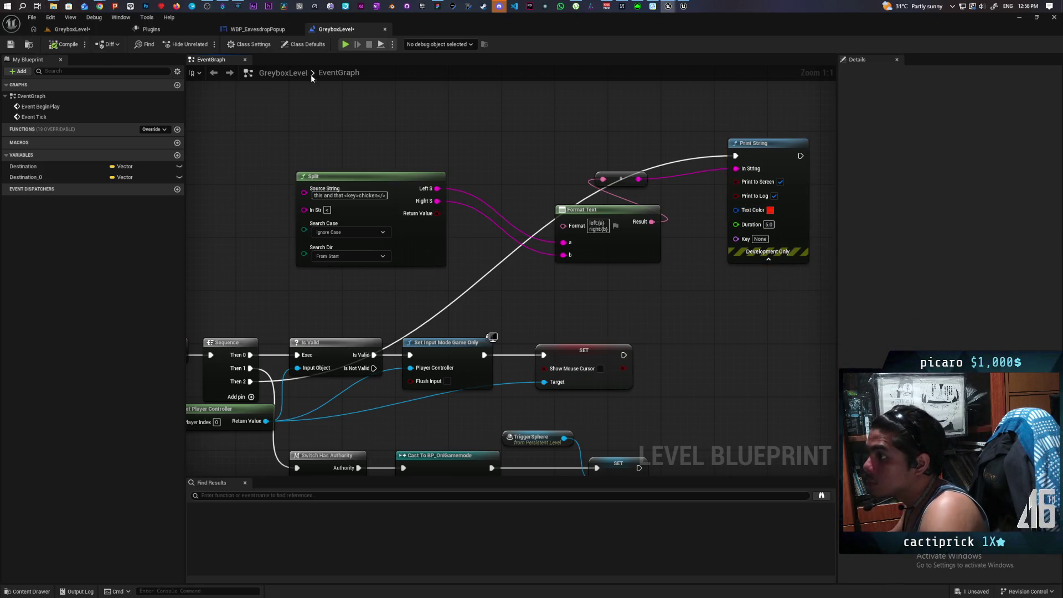
left_click(344, 45)
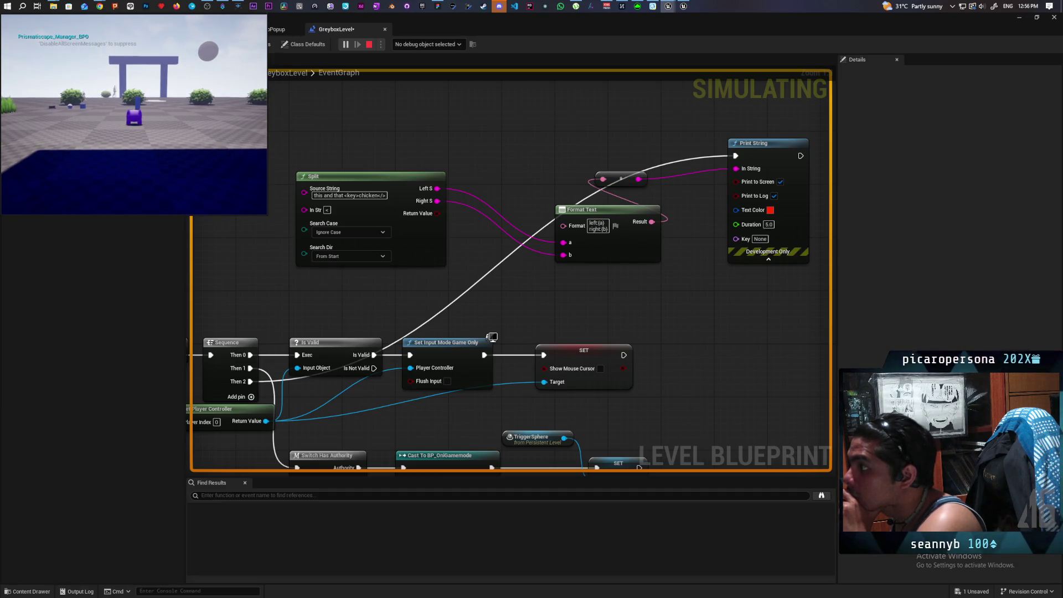
- Change Print String's Duration to 10, compile, and run and stop another test
key("Escape")
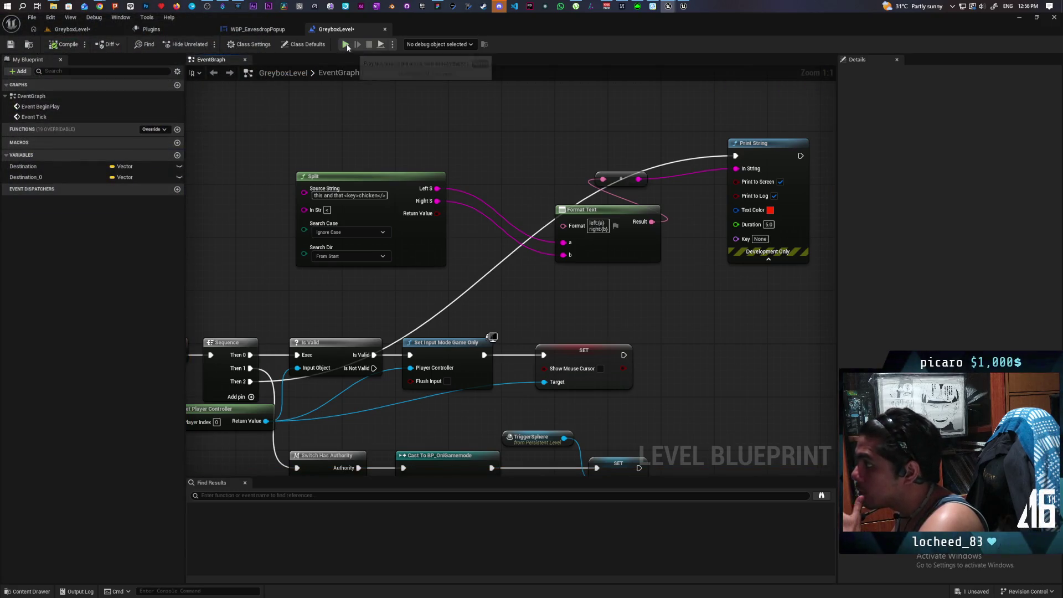
left_click(768, 225)
type("10")
key("Return")
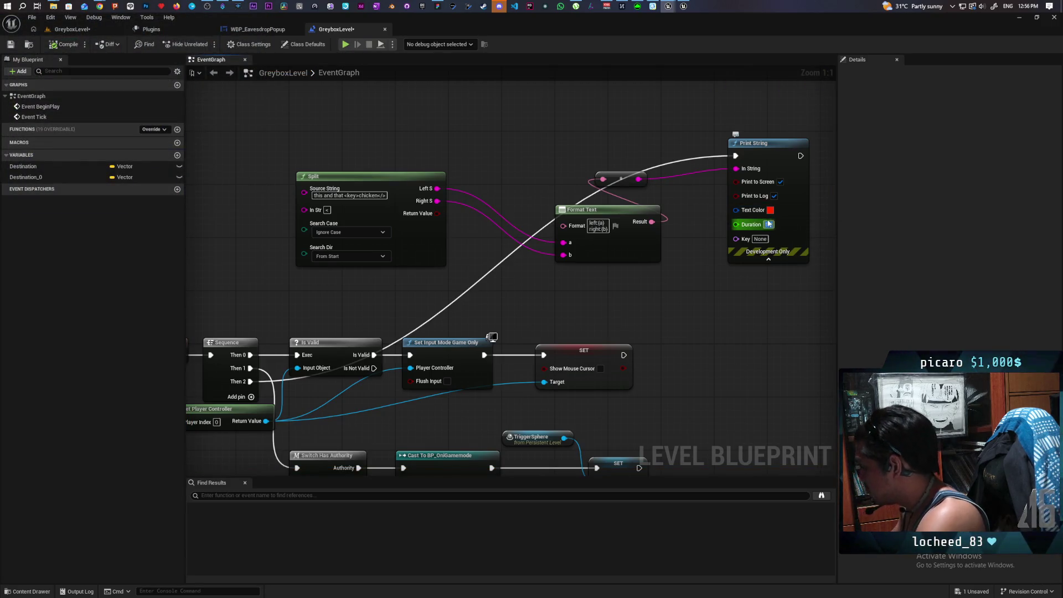
left_click(65, 44)
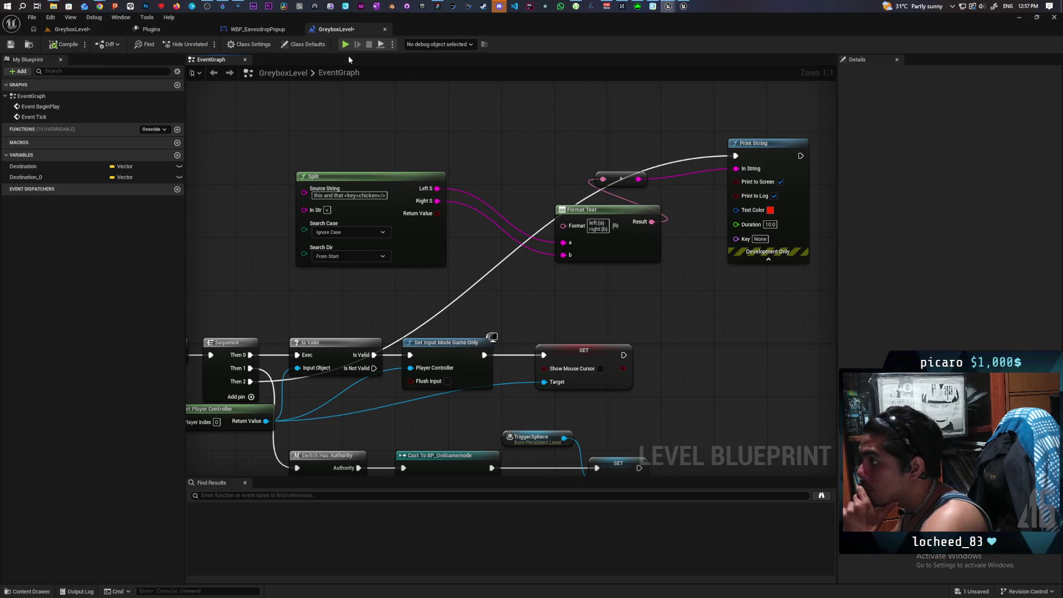
left_click(345, 44)
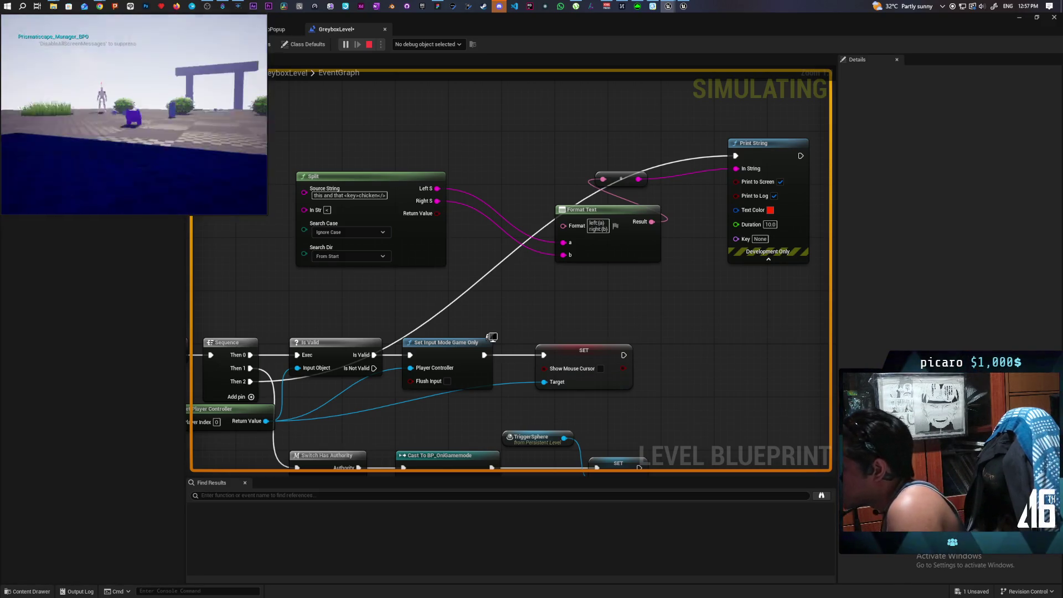
key("Escape")
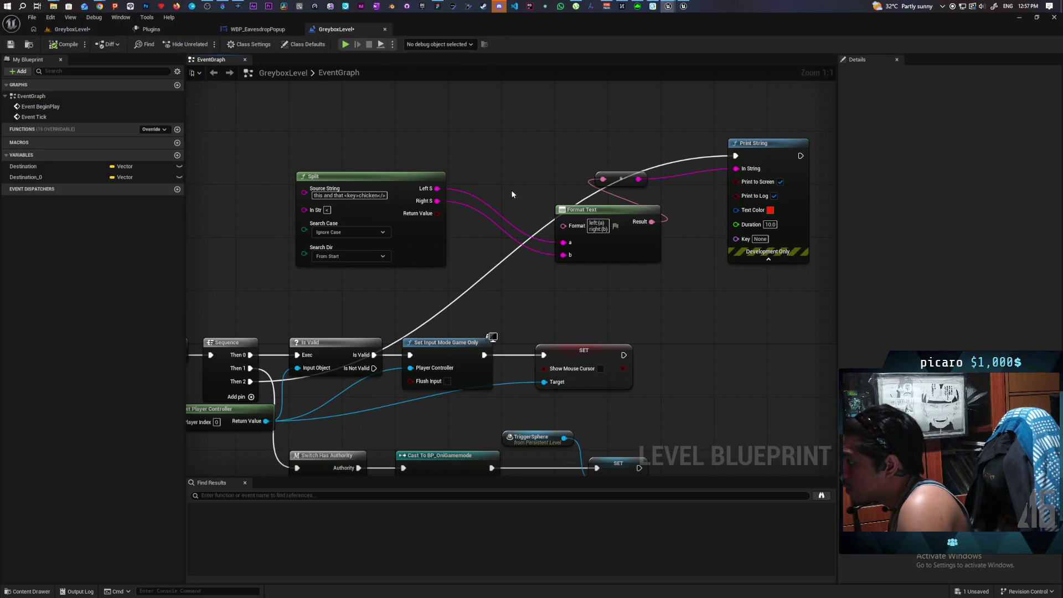
- Insert an Append node into Format Text's b, fed by Split's Right S, and test
left_click_drag(562, 254, 553, 286)
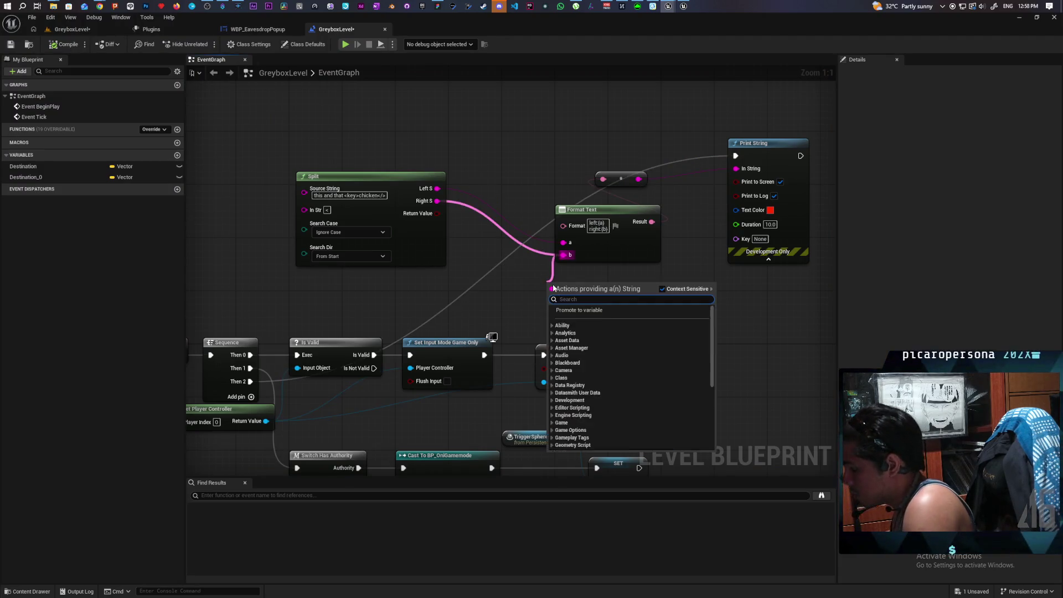
type("app")
key("Return")
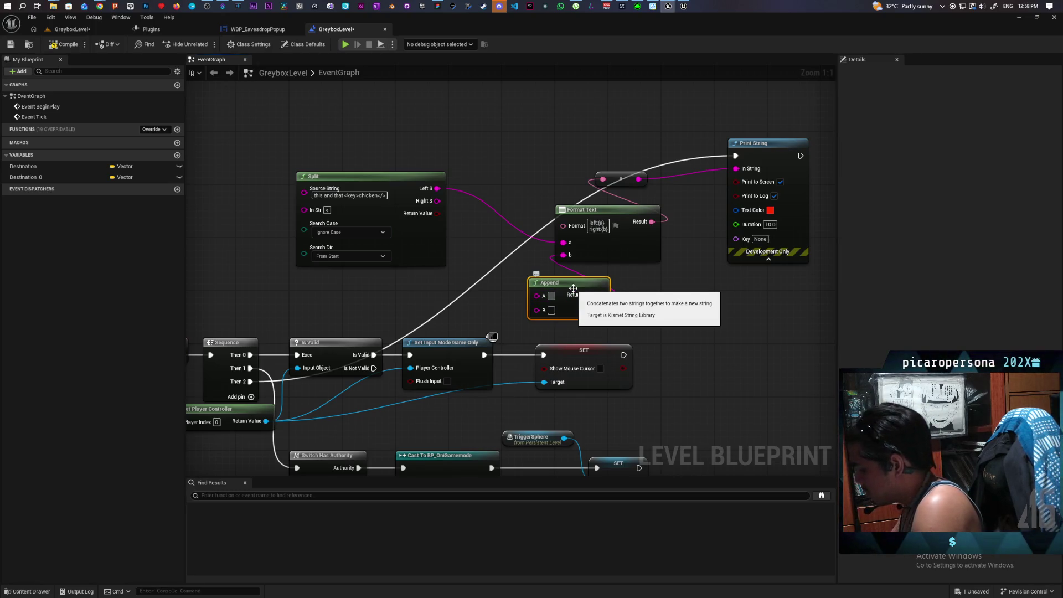
left_click_drag(437, 201, 536, 309)
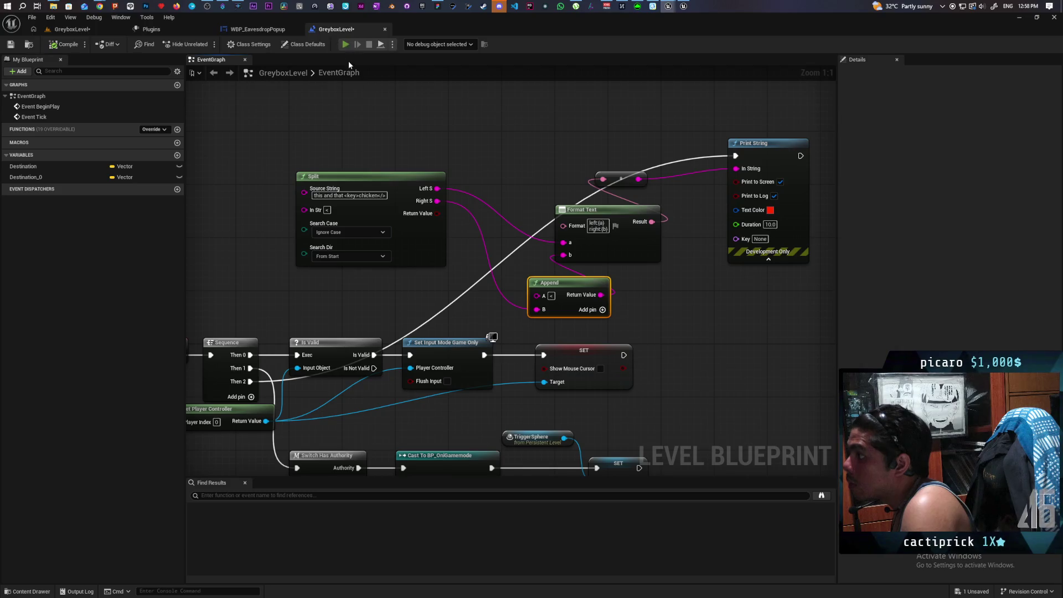
left_click(345, 44)
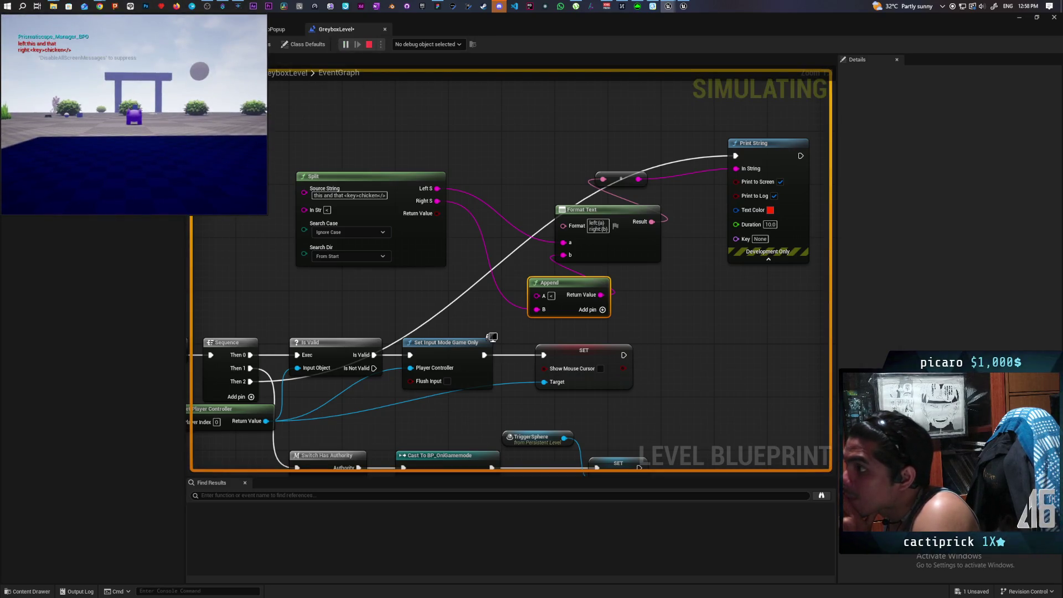
key("Escape")
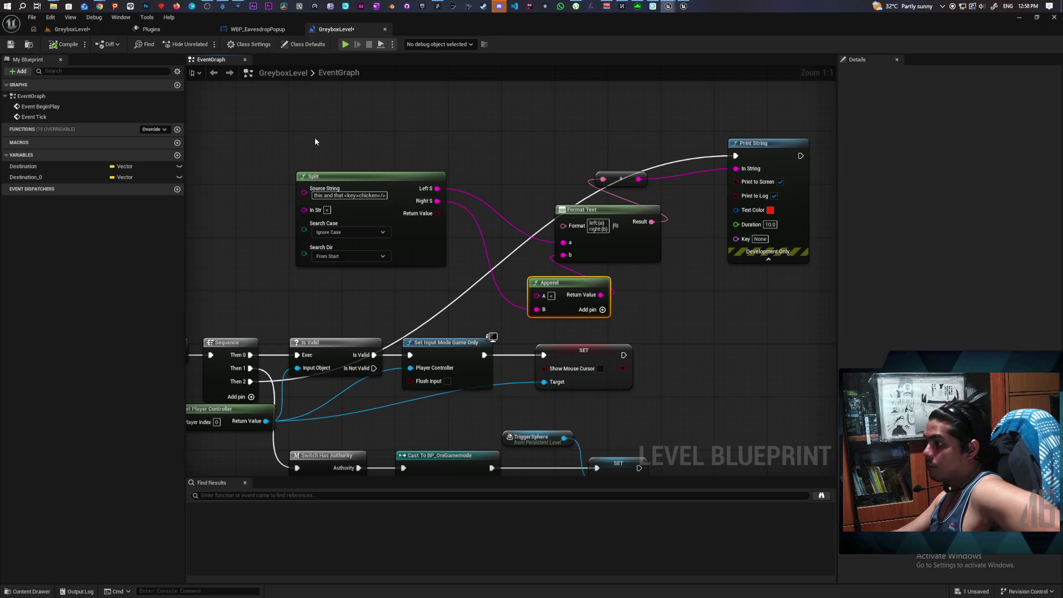
- Drag the conversion, Format Text, Split and Append nodes into a tight group beside Print String
mouse_move(423, 121)
left_mouse_down()
mouse_move(377, 177)
mouse_move(396, 200)
left_mouse_up()
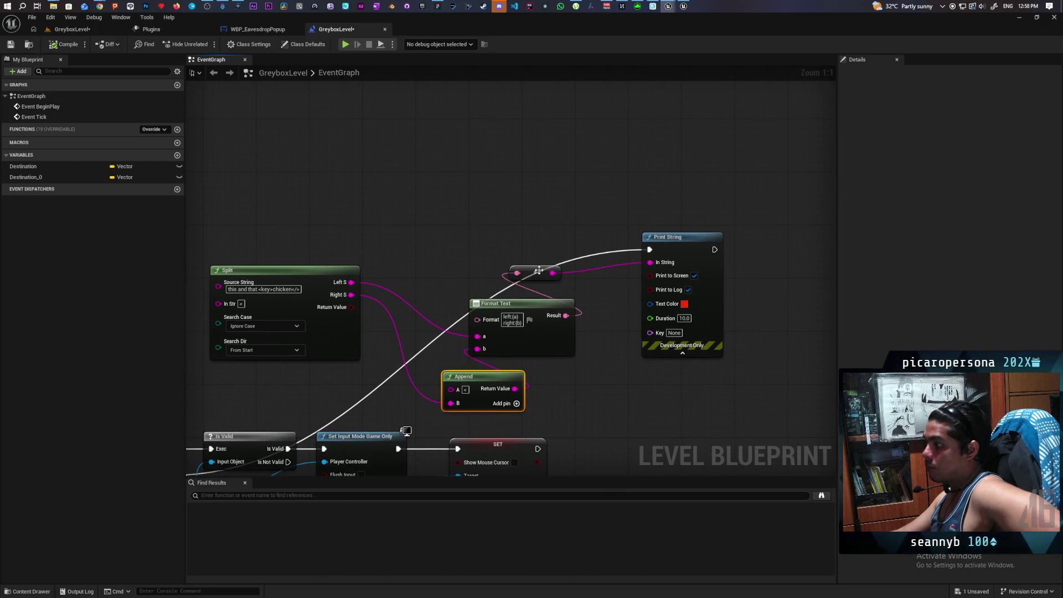
left_click_drag(538, 270, 572, 185)
left_click_drag(533, 306, 498, 253)
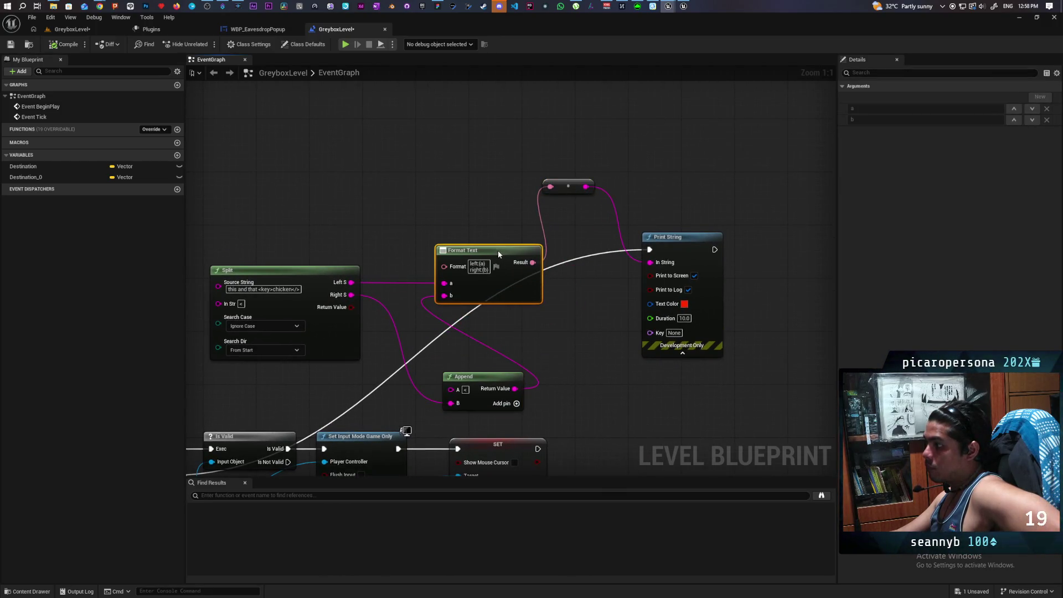
mouse_move(329, 269)
left_mouse_down()
mouse_move(294, 177)
mouse_move(284, 195)
left_mouse_up()
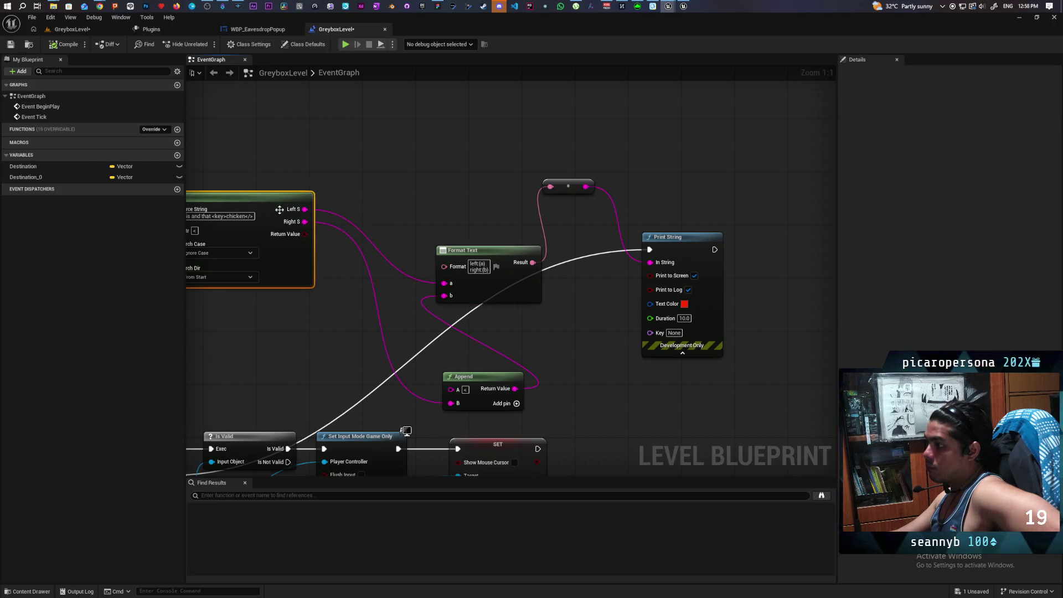
left_click_drag(471, 252, 436, 178)
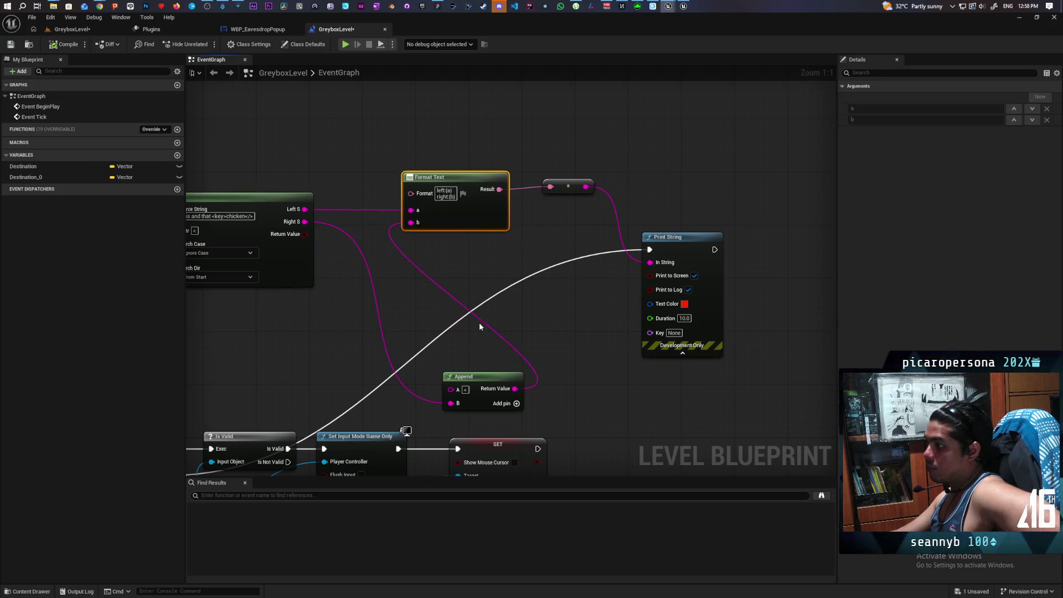
mouse_move(479, 380)
left_mouse_down()
mouse_move(429, 246)
mouse_move(437, 252)
left_mouse_up()
- Pan across the graph and select the Split node
mouse_move(363, 330)
left_mouse_down()
mouse_move(422, 327)
mouse_move(436, 344)
left_mouse_up()
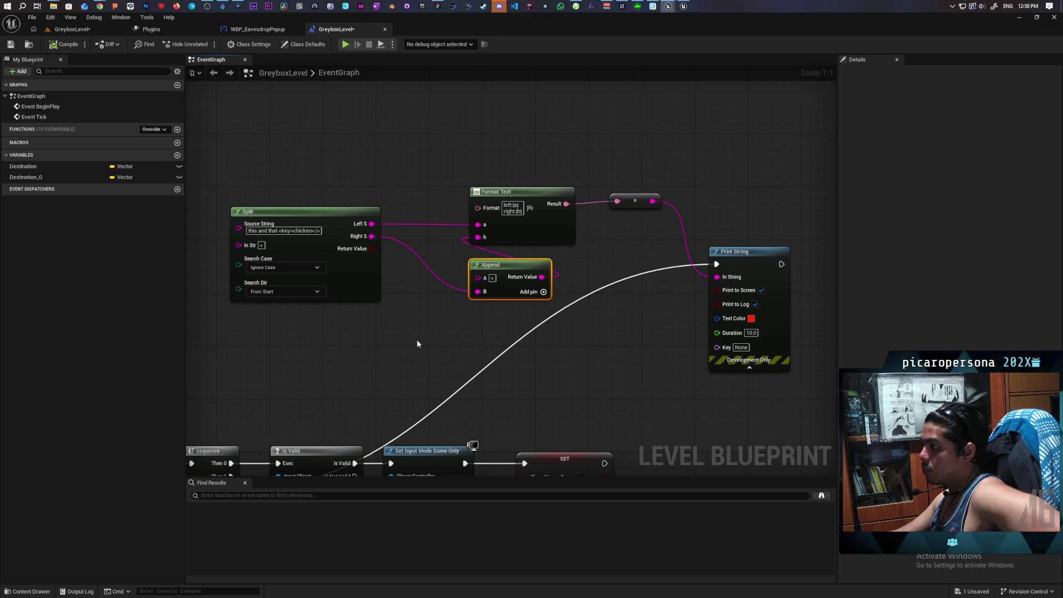
left_click_drag(413, 337, 490, 296)
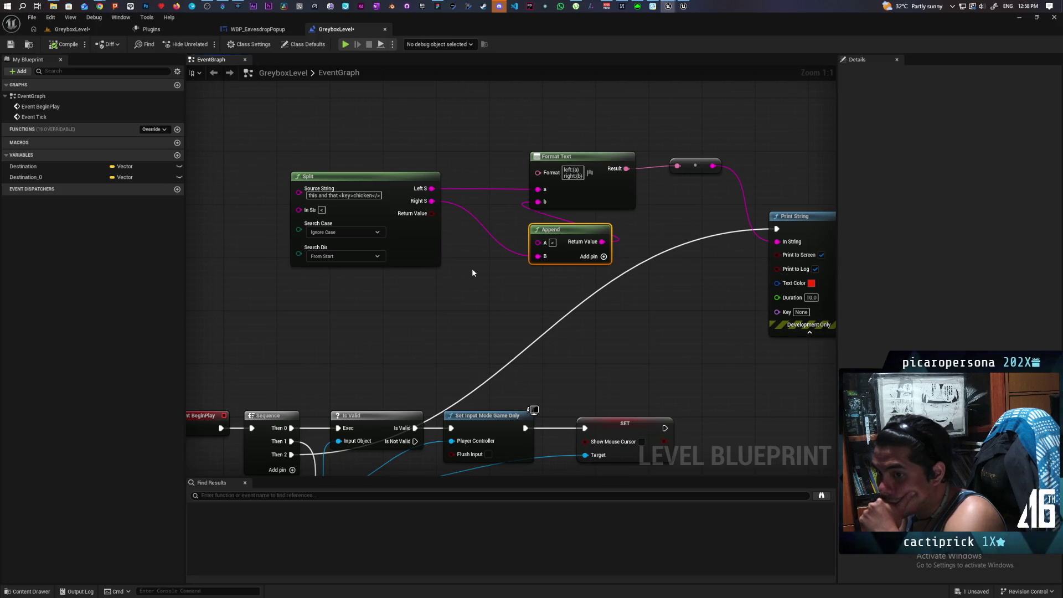
mouse_move(471, 272)
left_mouse_down()
mouse_move(387, 304)
mouse_move(404, 308)
left_mouse_up()
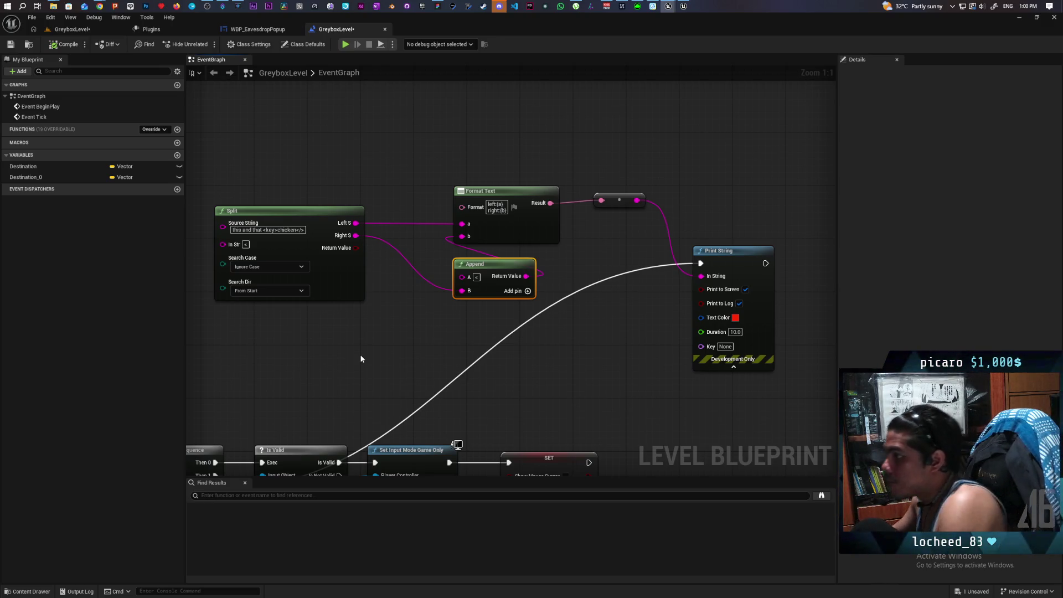
left_click(344, 280)
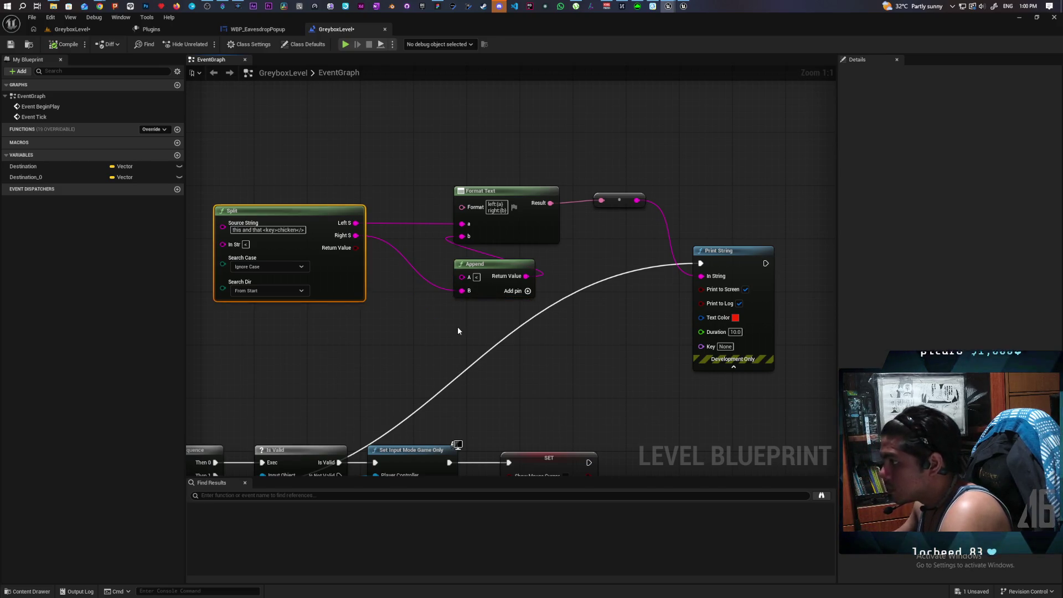
- Duplicate the Split node and place the copy below the Append node
key("ctrl+c")
key("ctrl+v")
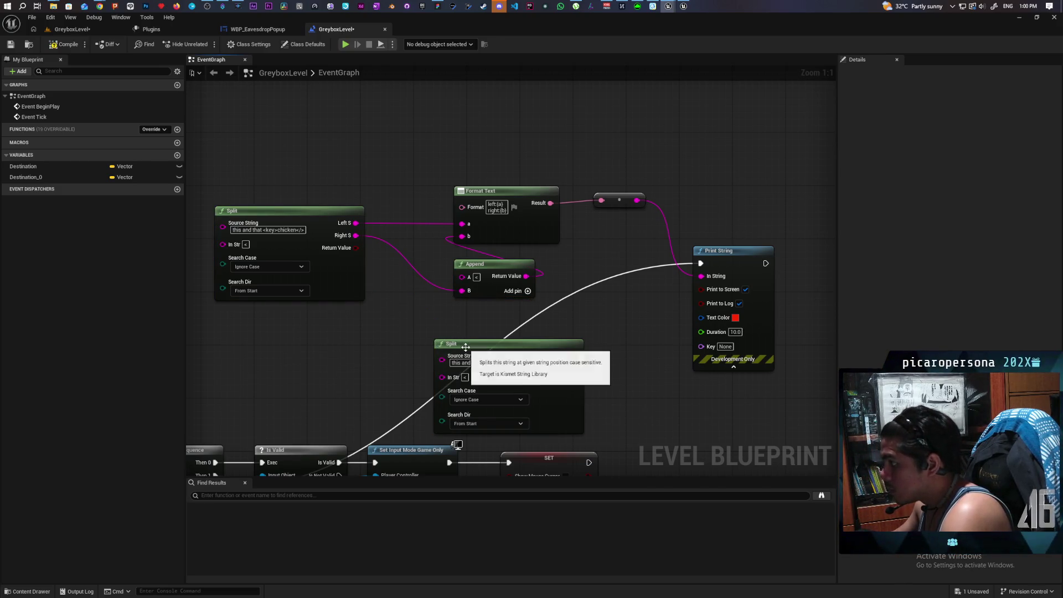
left_click_drag(465, 350, 458, 331)
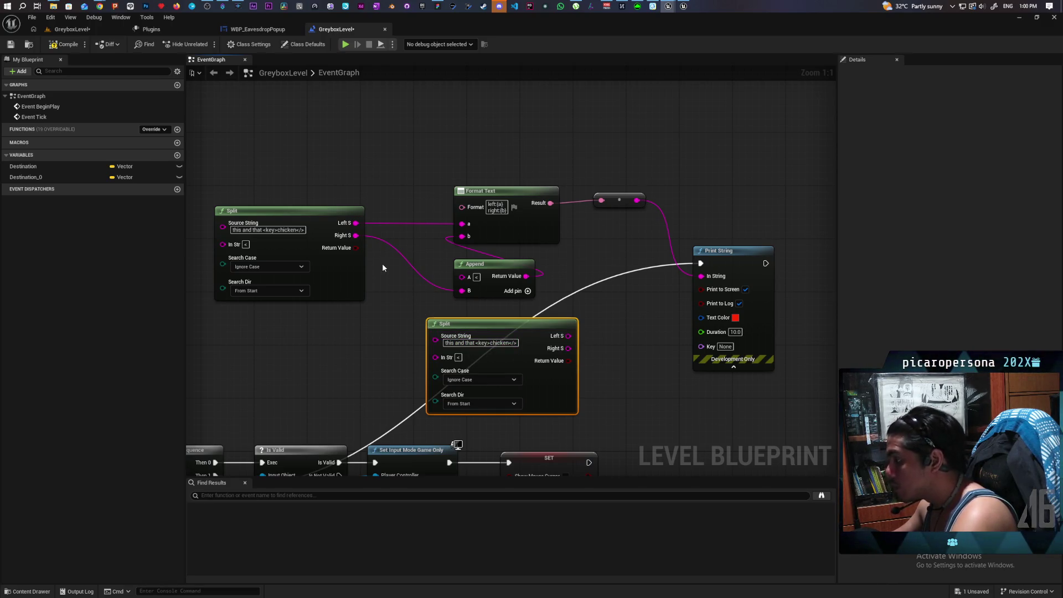
left_click_drag(355, 235, 435, 336)
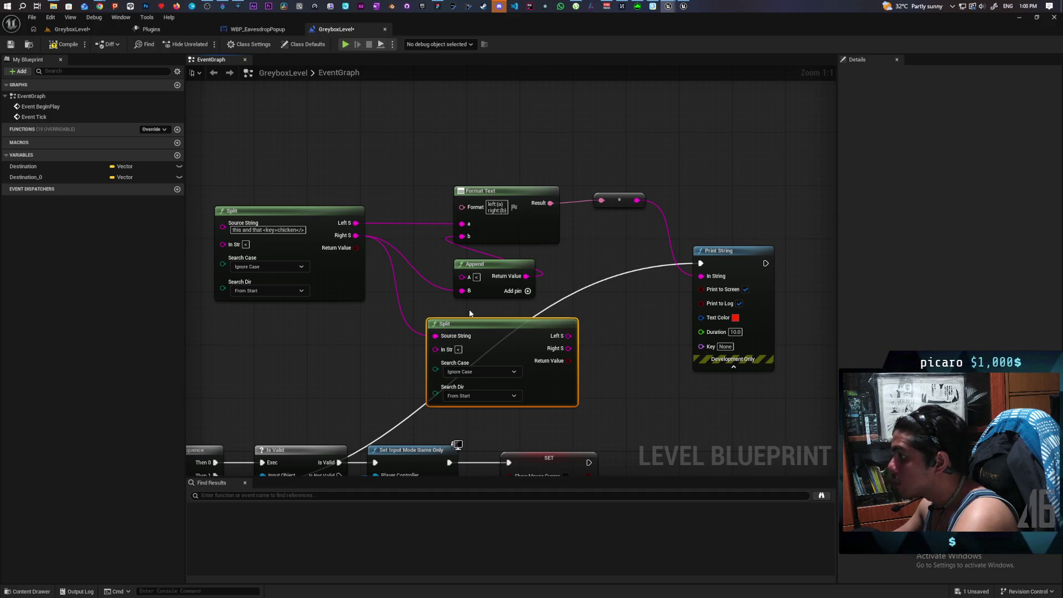
left_click_drag(457, 312, 417, 295)
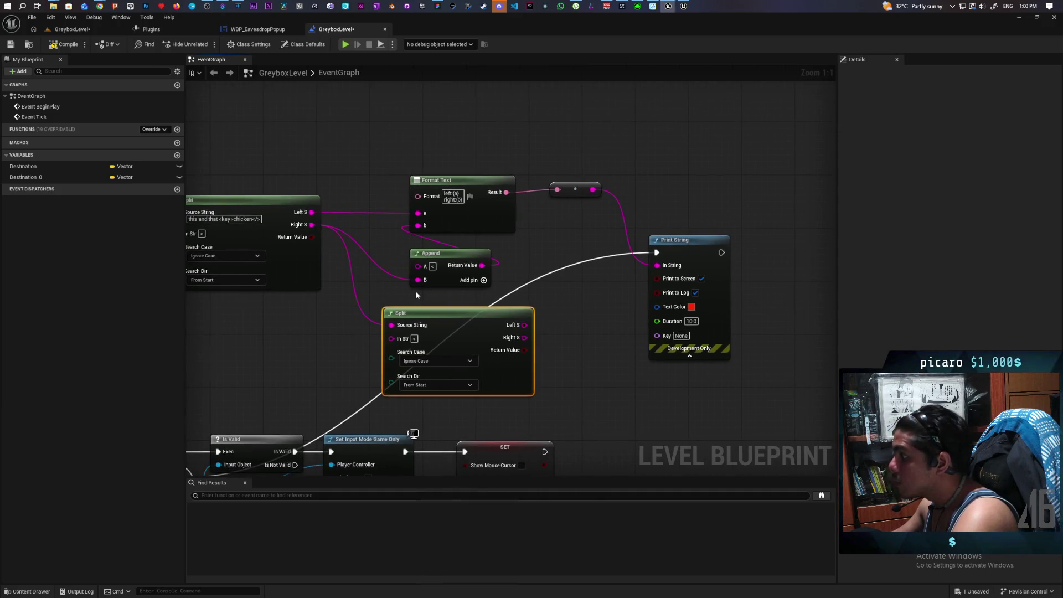
left_click_drag(349, 311, 349, 310)
left_click(391, 325, "alt")
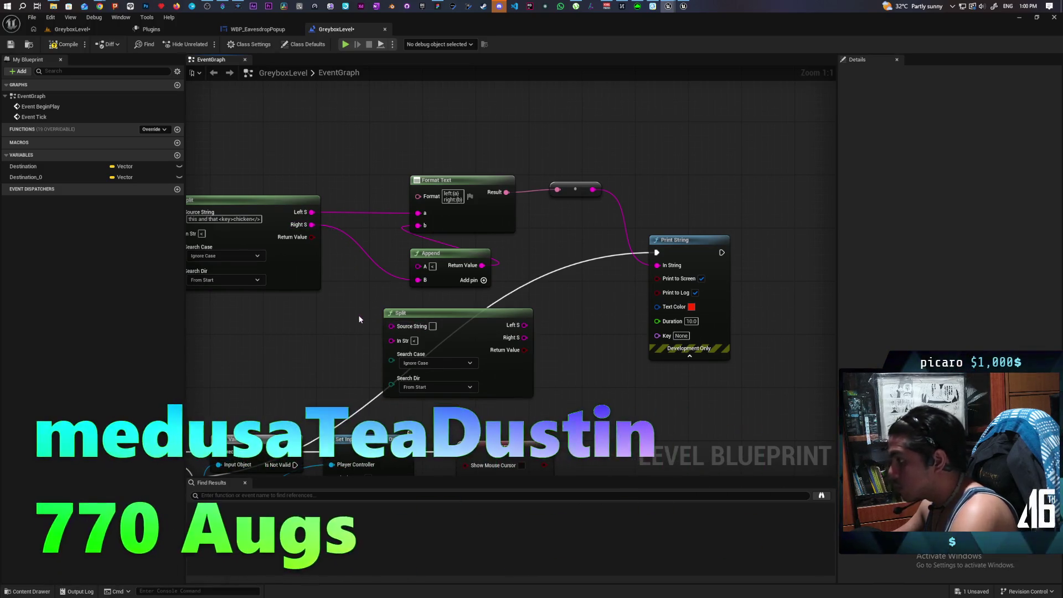
- Wire Append's Return Value into the second Split, and its Left S into Format Text's b
left_click_drag(437, 253, 384, 259)
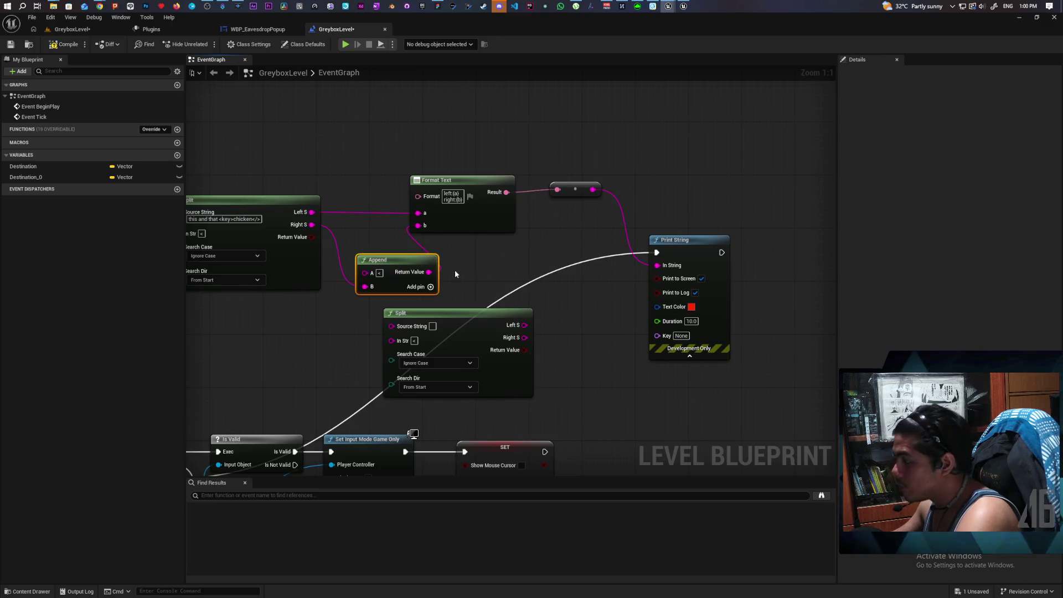
mouse_move(428, 271)
left_mouse_down()
mouse_move(403, 339)
mouse_move(391, 326)
left_mouse_up()
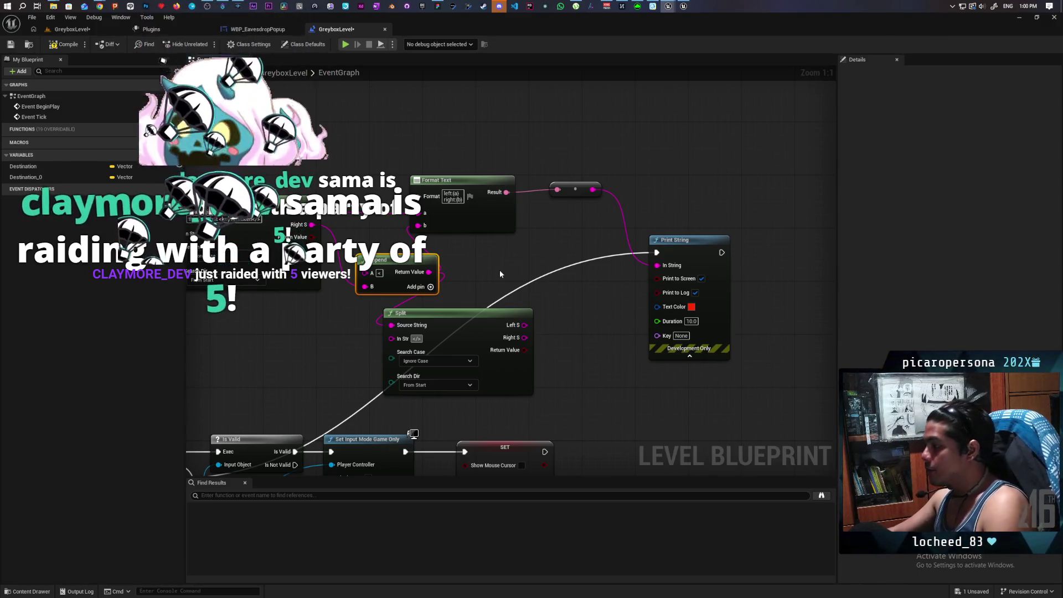
mouse_move(495, 271)
left_mouse_down()
mouse_move(476, 266)
mouse_move(537, 257)
mouse_move(482, 270)
left_mouse_up()
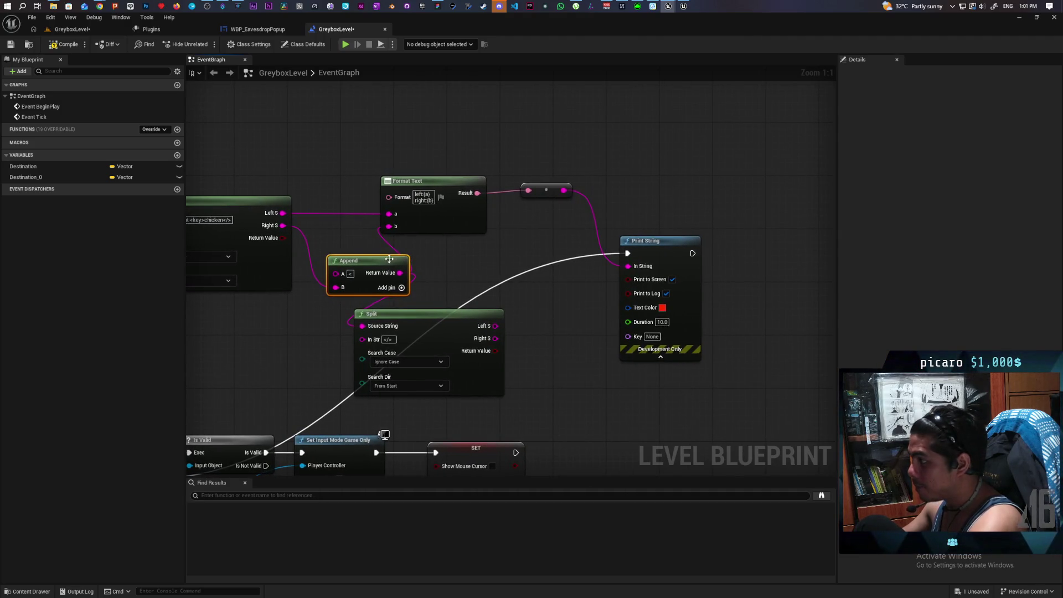
left_click_drag(389, 259, 369, 265)
mouse_move(491, 327)
left_mouse_down()
mouse_move(487, 257)
mouse_move(391, 227)
left_mouse_up()
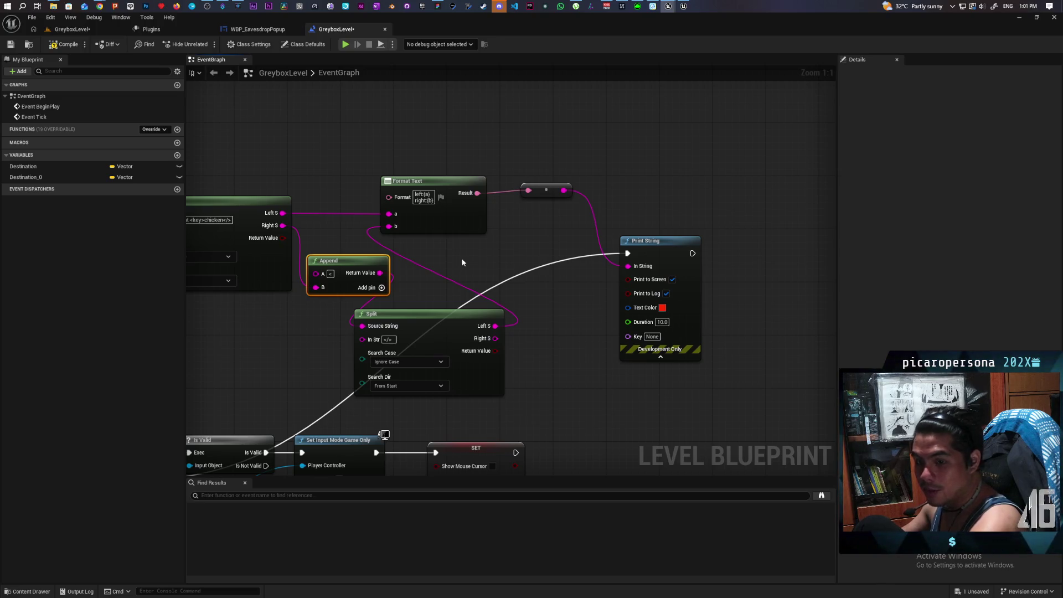
- Rearrange Append, the second Split and the reroute node into a neater layout
mouse_move(462, 263)
left_mouse_down()
mouse_move(510, 268)
mouse_move(460, 291)
mouse_move(338, 258)
mouse_move(321, 264)
mouse_move(331, 268)
left_mouse_up()
left_click_drag(504, 257, 425, 258)
mouse_move(557, 307)
left_mouse_down()
mouse_move(518, 251)
mouse_move(525, 238)
mouse_move(557, 238)
left_mouse_up()
mouse_move(614, 201)
left_mouse_down()
mouse_move(669, 202)
mouse_move(625, 211)
left_mouse_up()
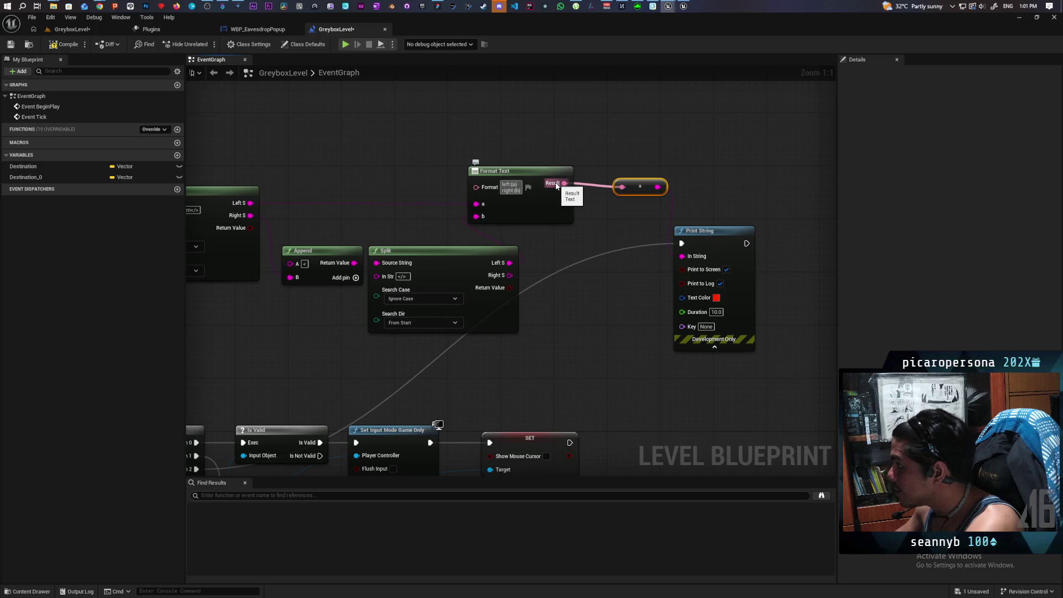
- Add a next:{c} line to Format Text's pattern and paste a second Append node
key("shift+Return")
type("next:{c}")
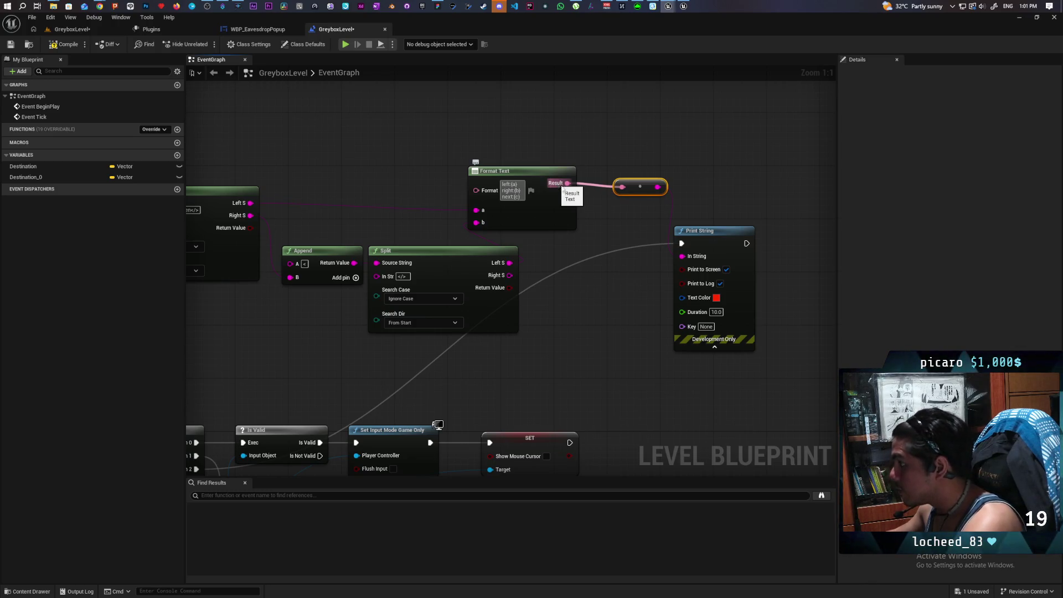
left_click(565, 238)
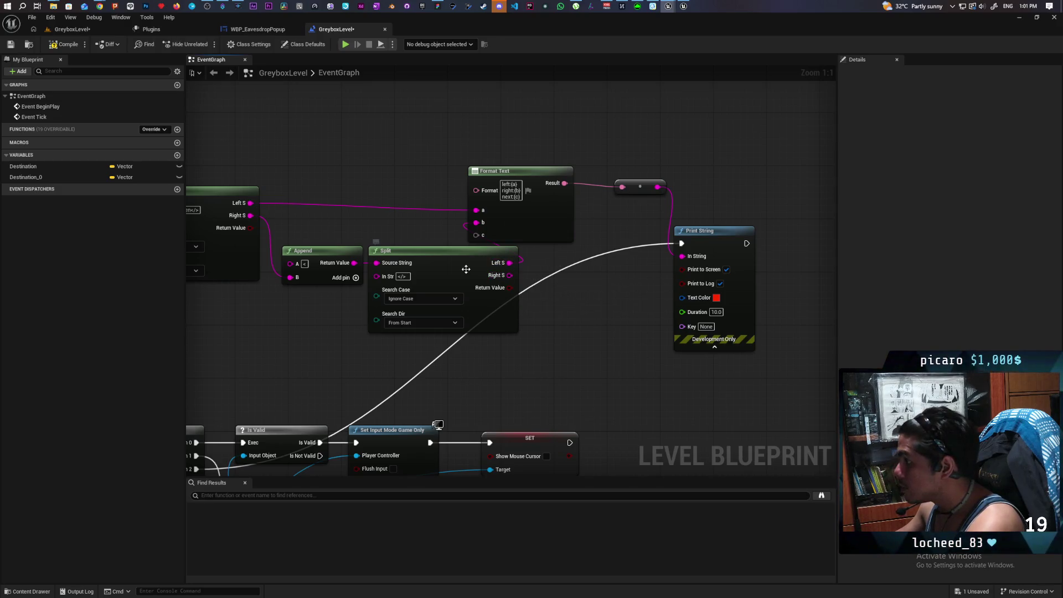
left_click(323, 271)
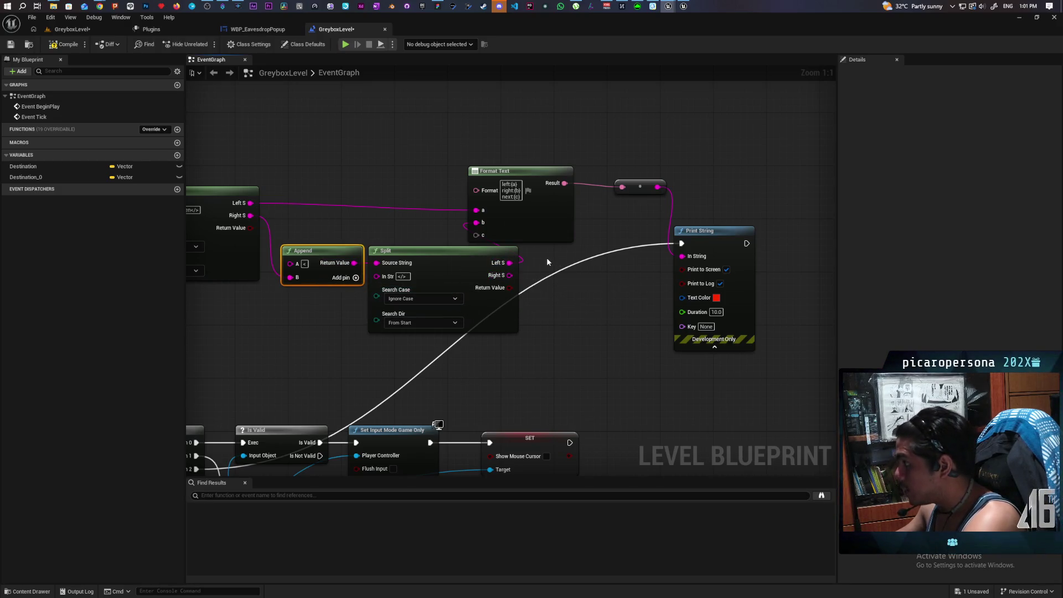
key("ctrl+v")
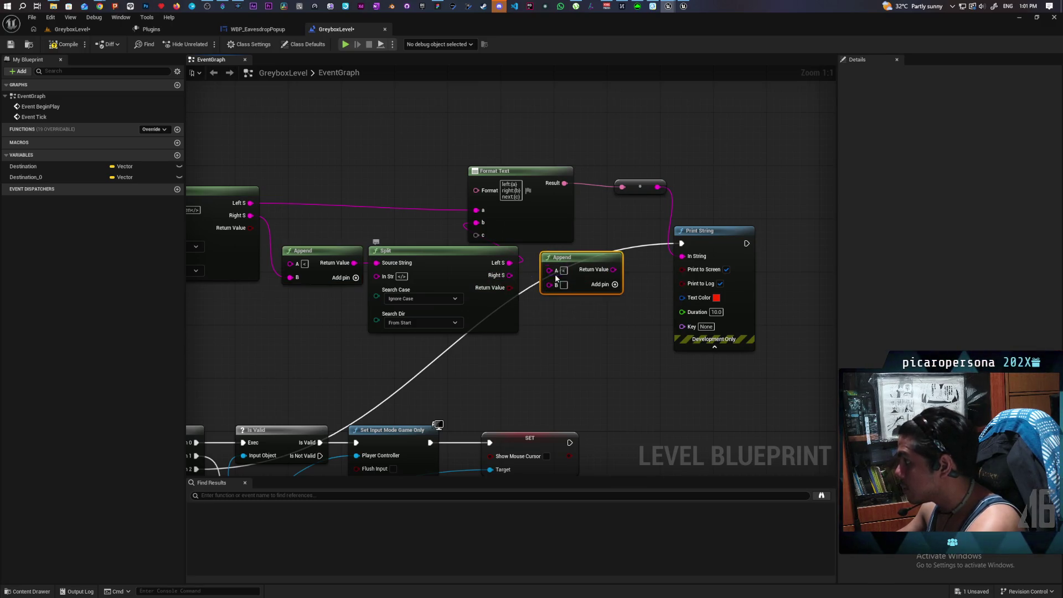
left_click(563, 270)
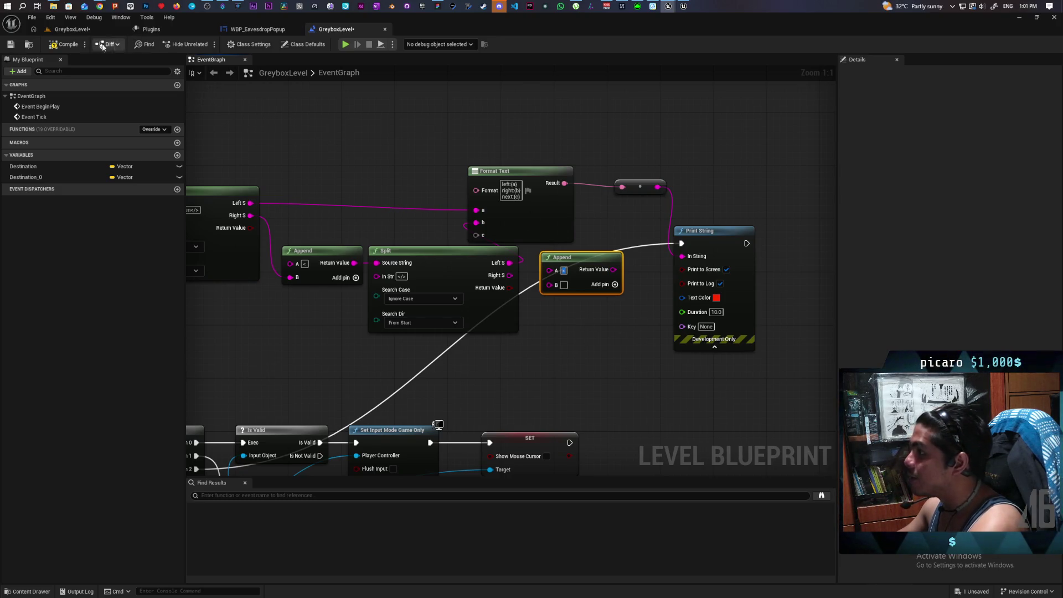
- Return to the GreyboxLevel viewport and bring up the Play options
left_click(74, 31)
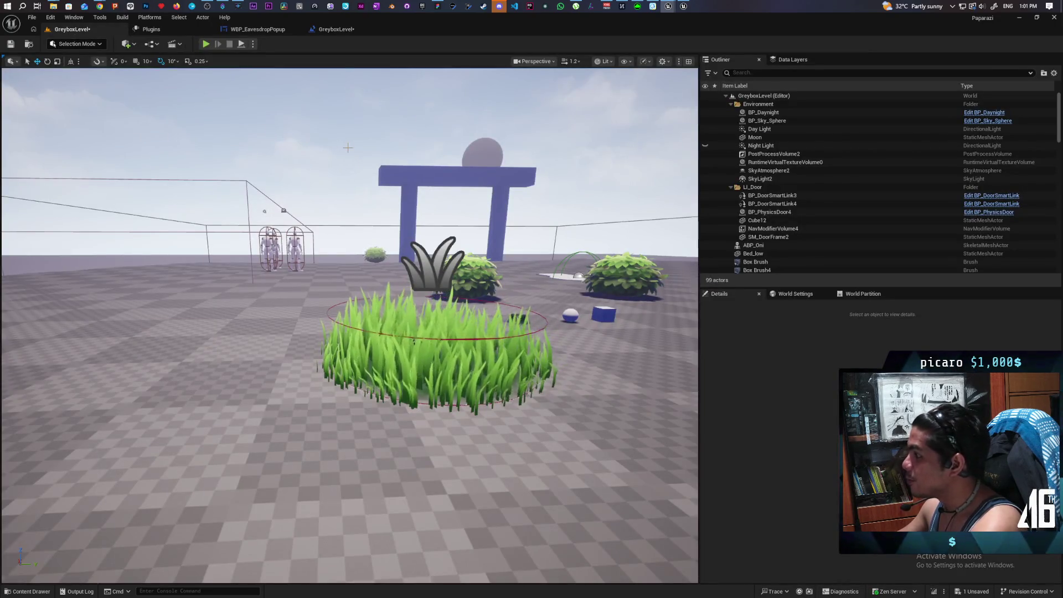
mouse_move(553, 16)
left_mouse_down()
mouse_move(559, 42)
mouse_move(613, 35)
mouse_move(583, 28)
mouse_move(596, 23)
left_mouse_up()
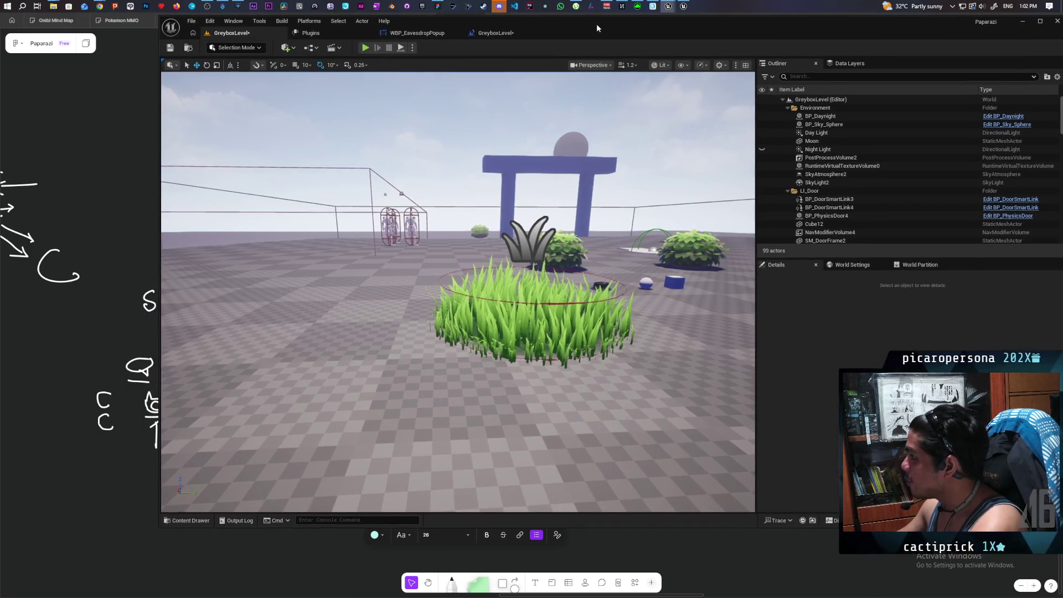
left_click(413, 47)
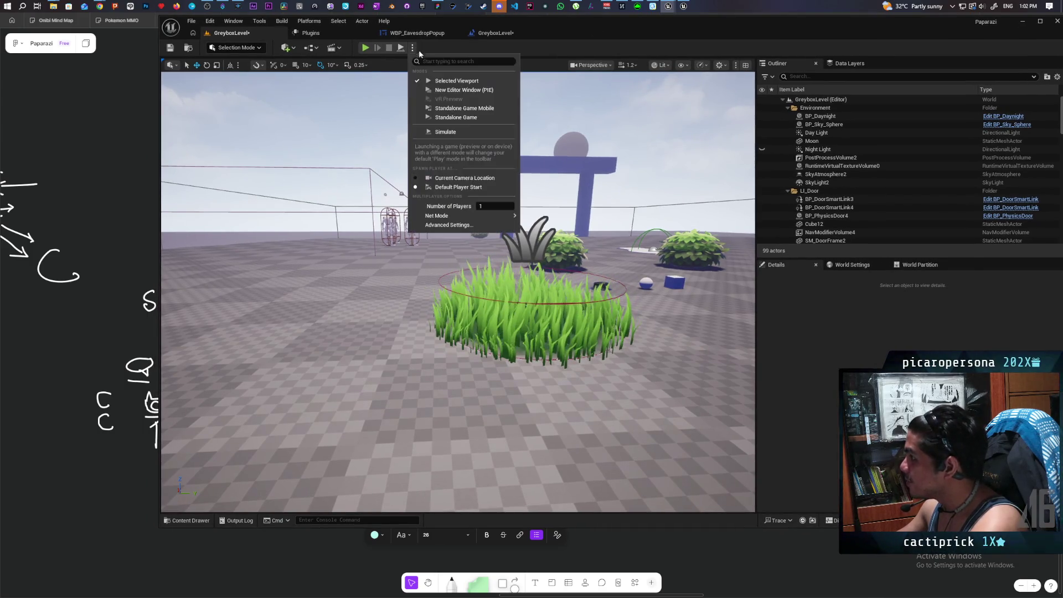
- Set the play session to 2 players and choose a Net Mode
left_click(494, 207)
type("2")
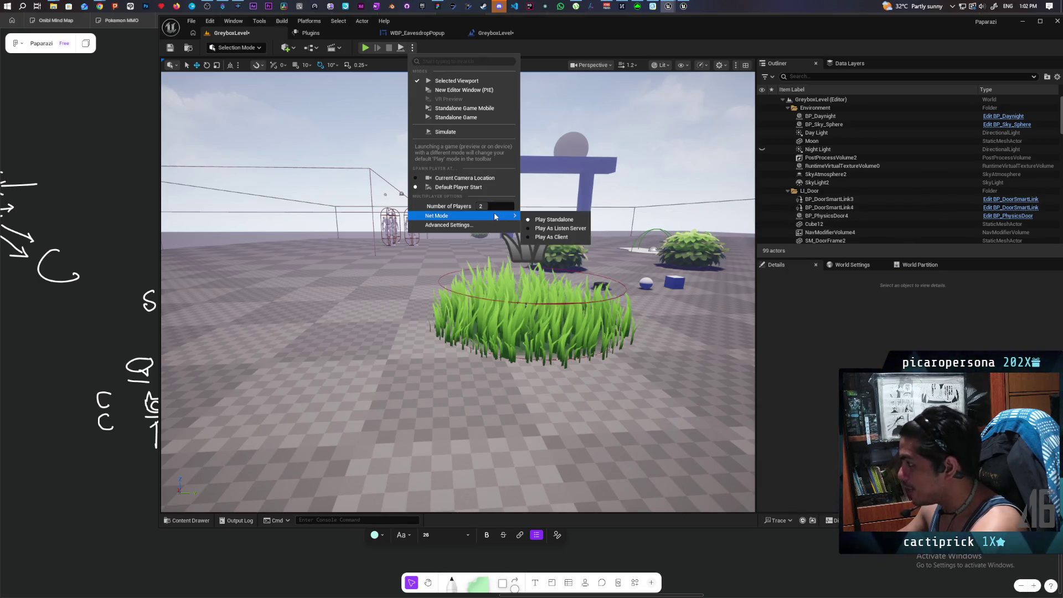
left_click(559, 227)
mouse_move(575, 31)
left_mouse_down()
mouse_move(609, 35)
mouse_move(590, 36)
left_mouse_up()
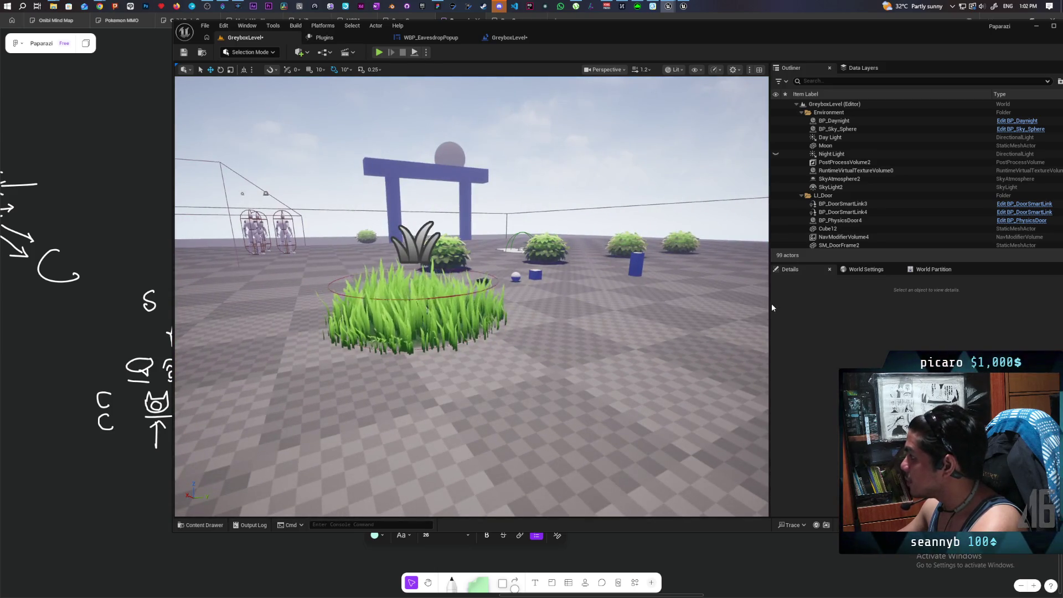
- Widen the level viewport, reposition the editor window and launch the two-player session
left_click_drag(769, 307, 899, 310)
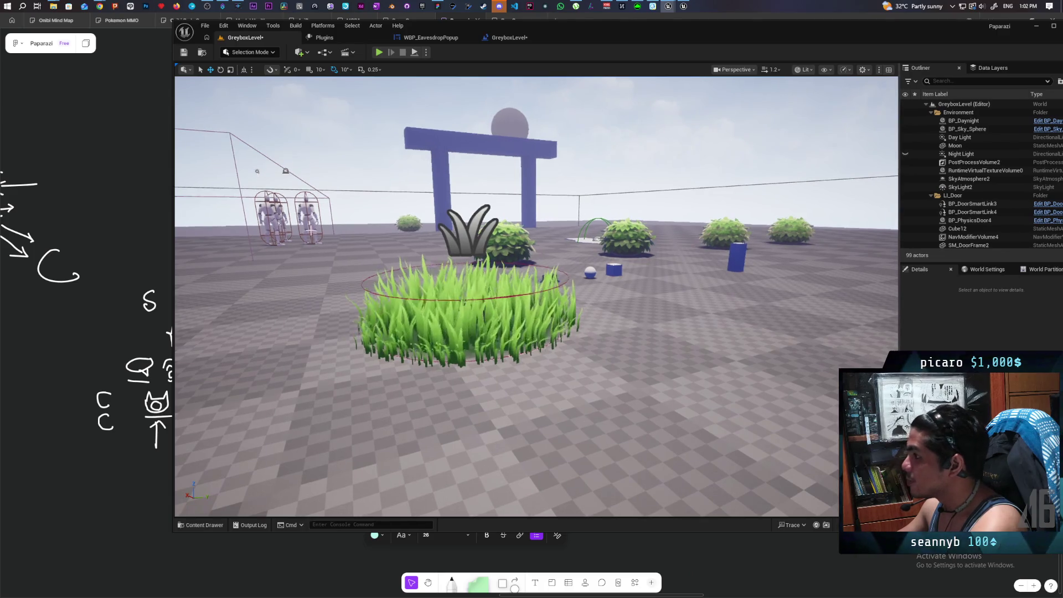
left_click_drag(175, 46, 256, 46)
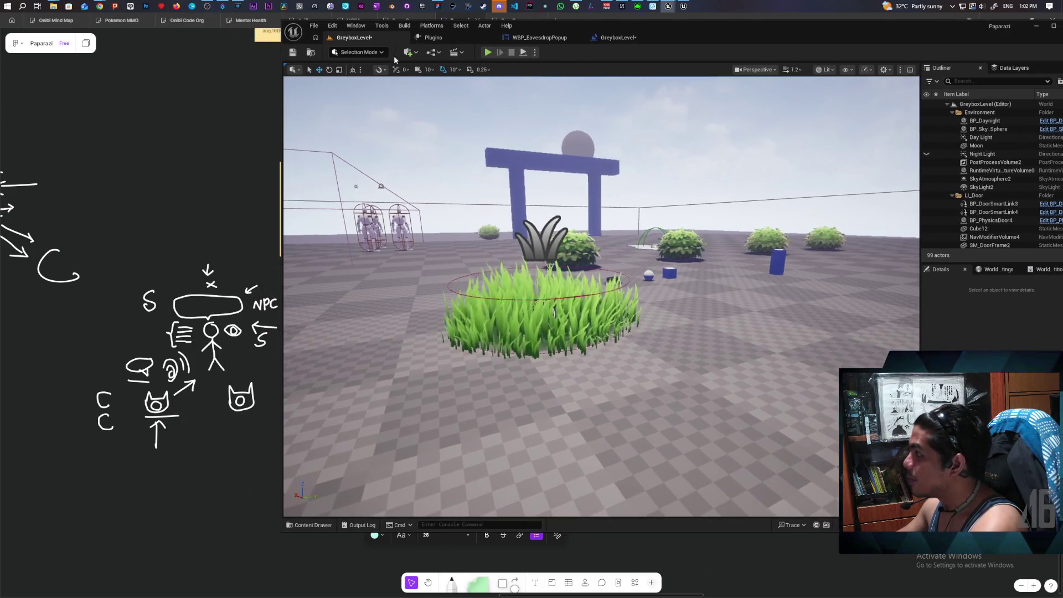
left_click_drag(653, 31, 659, 61)
left_click(465, 83)
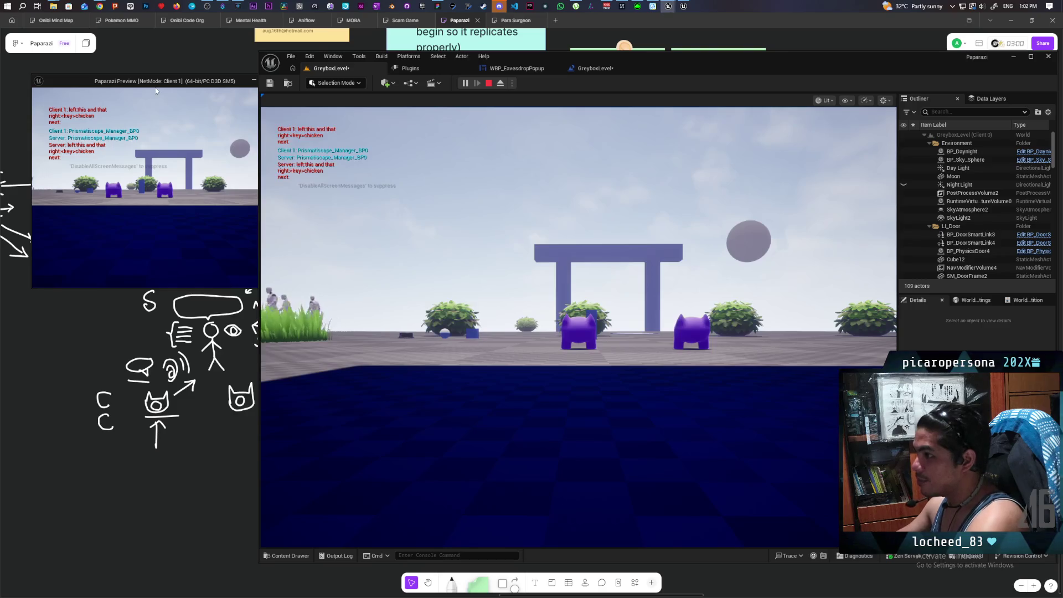
left_click(297, 172)
key("w")
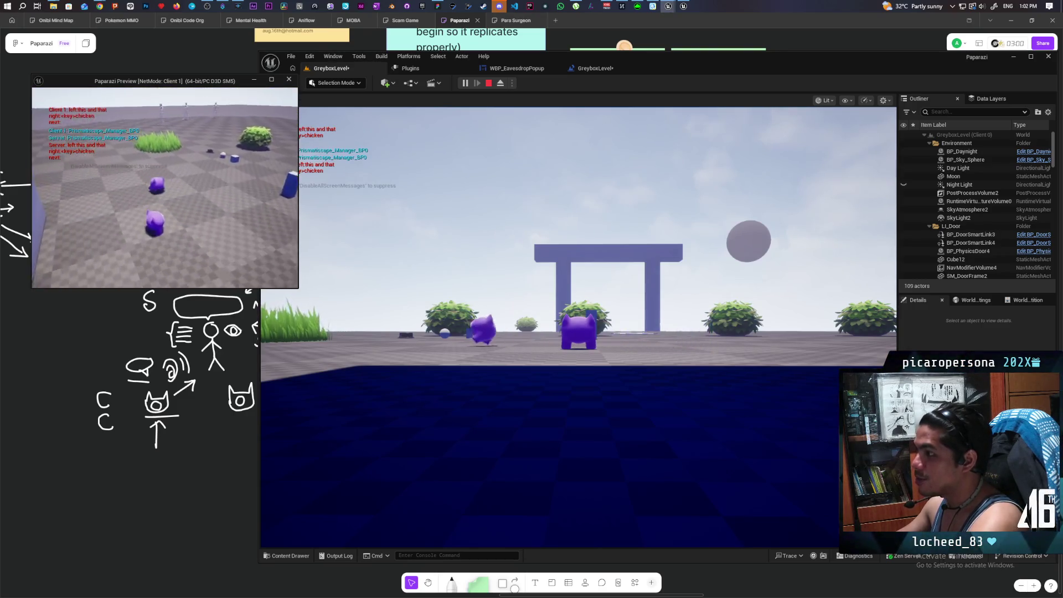
key("f")
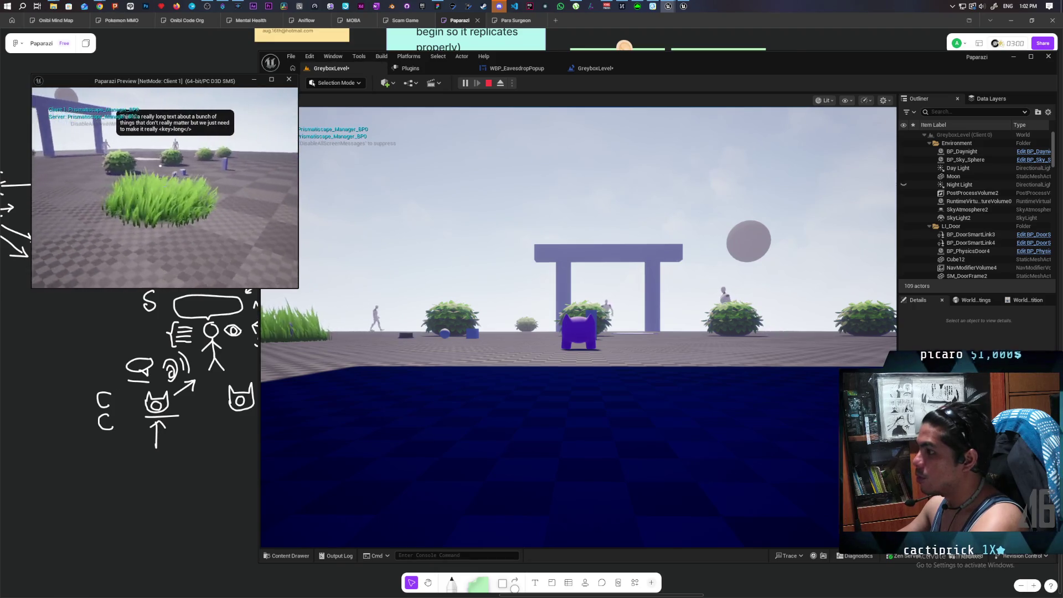
left_click(489, 83)
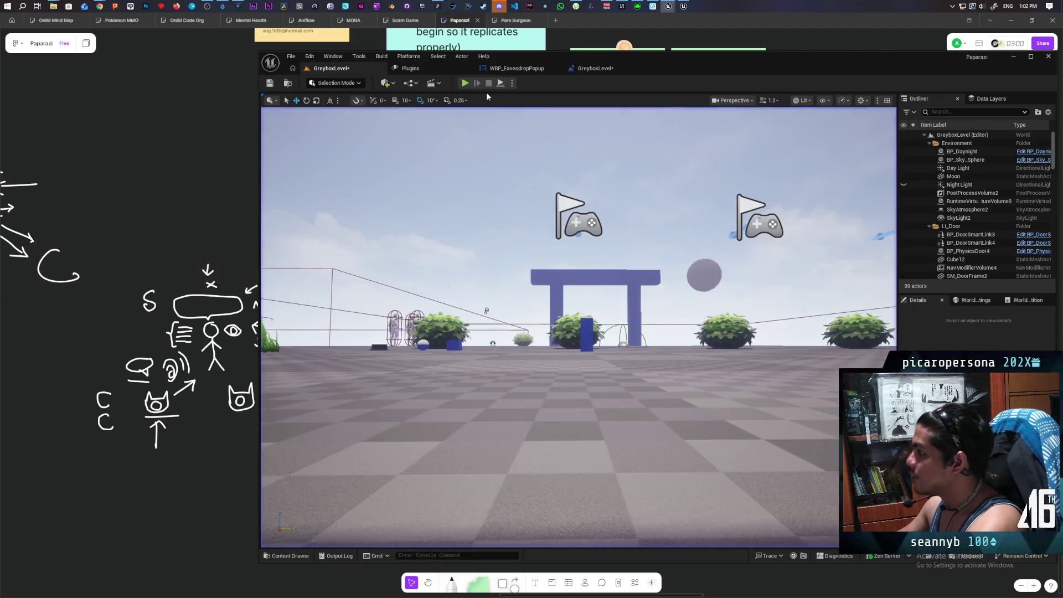
- Restart the two-player session and walk the client character toward the NPC
left_click(465, 83)
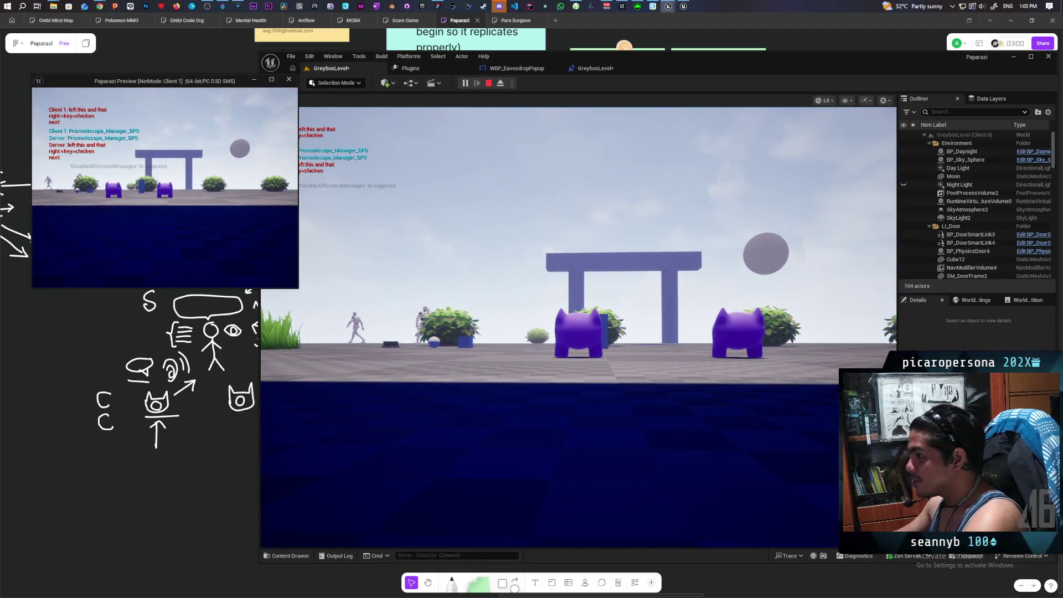
key("w")
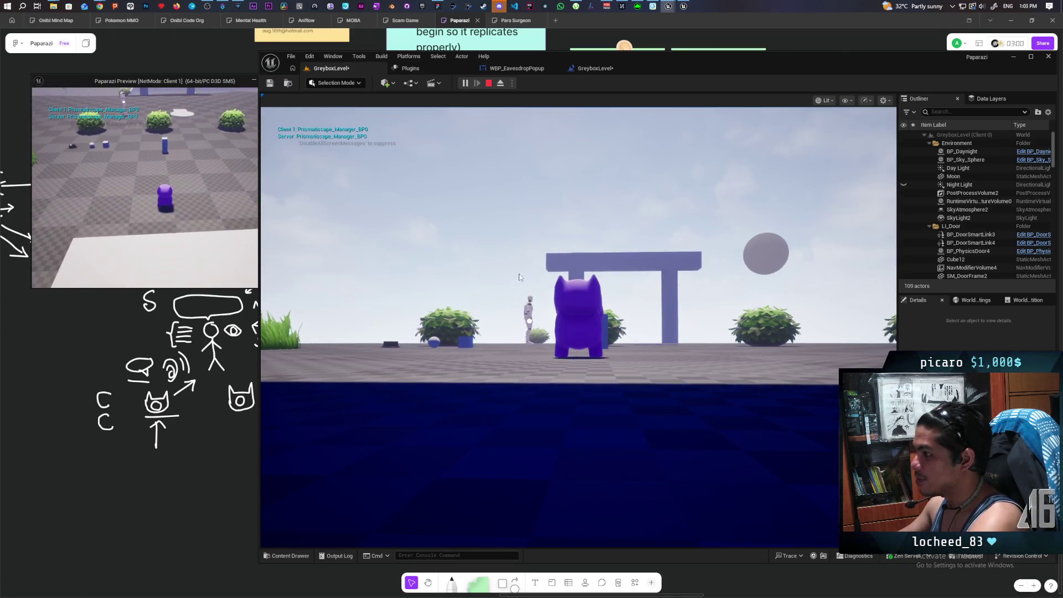
left_click(310, 266)
key("w")
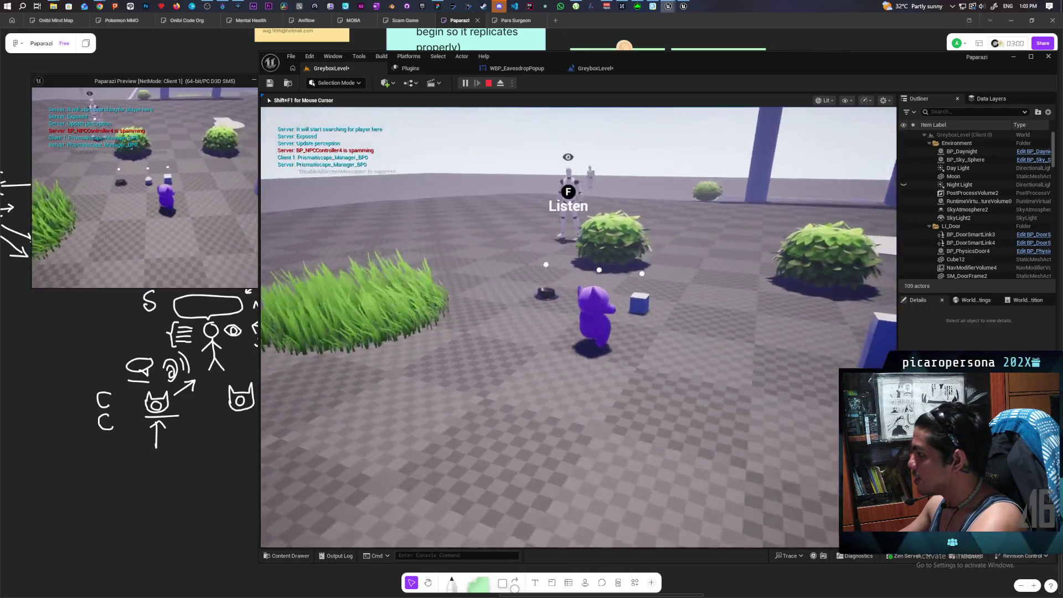
key("shift+F1")
key("w")
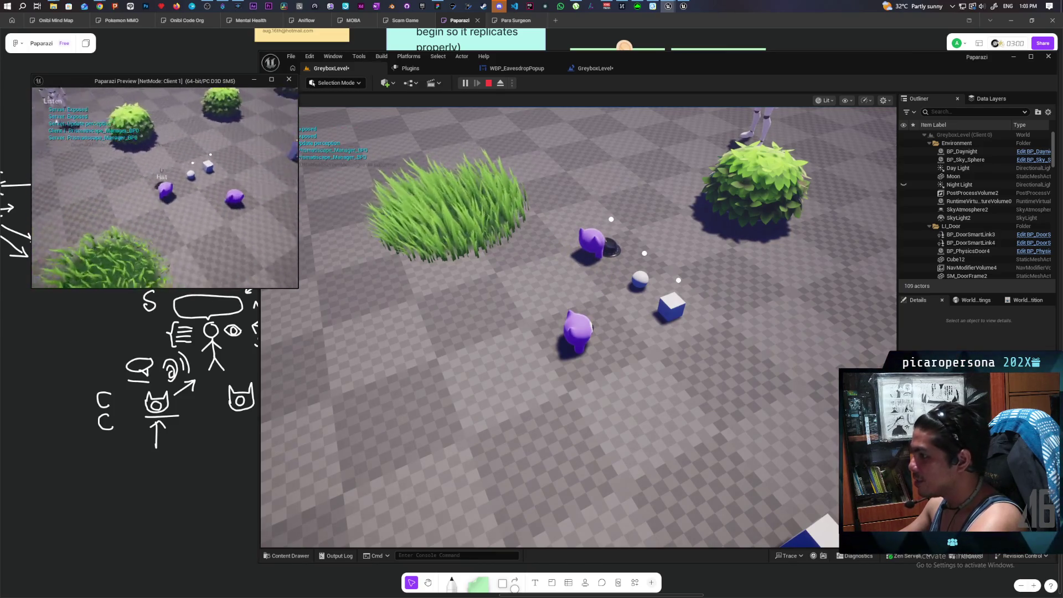
- Put the disguise hat on the cat and walk it past the Listen NPC toward the bushes
key("e")
key("w")
key("w")
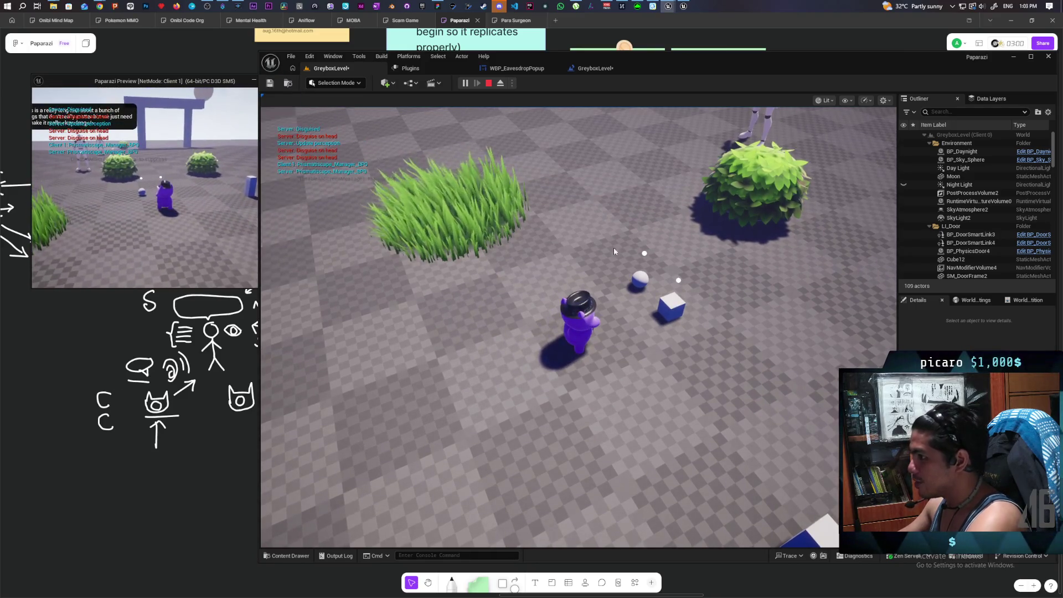
left_click(613, 247)
key("w")
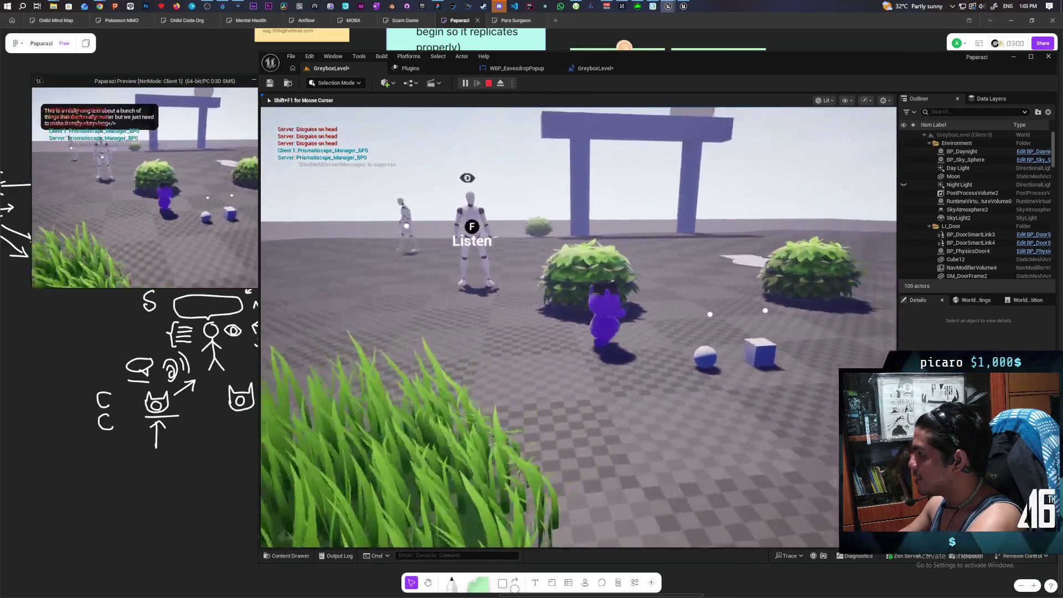
key("w")
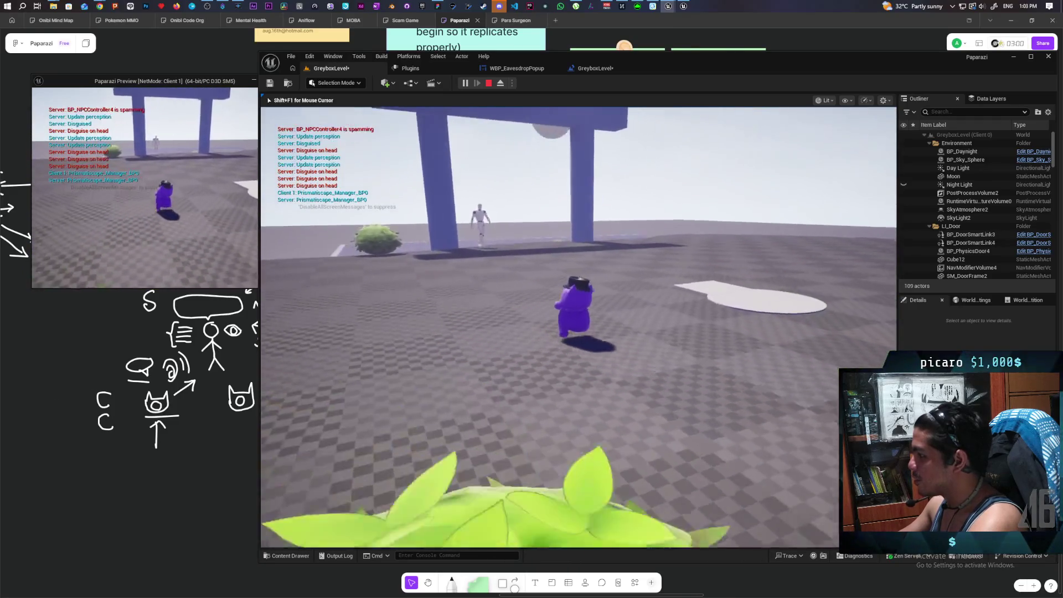
key("w")
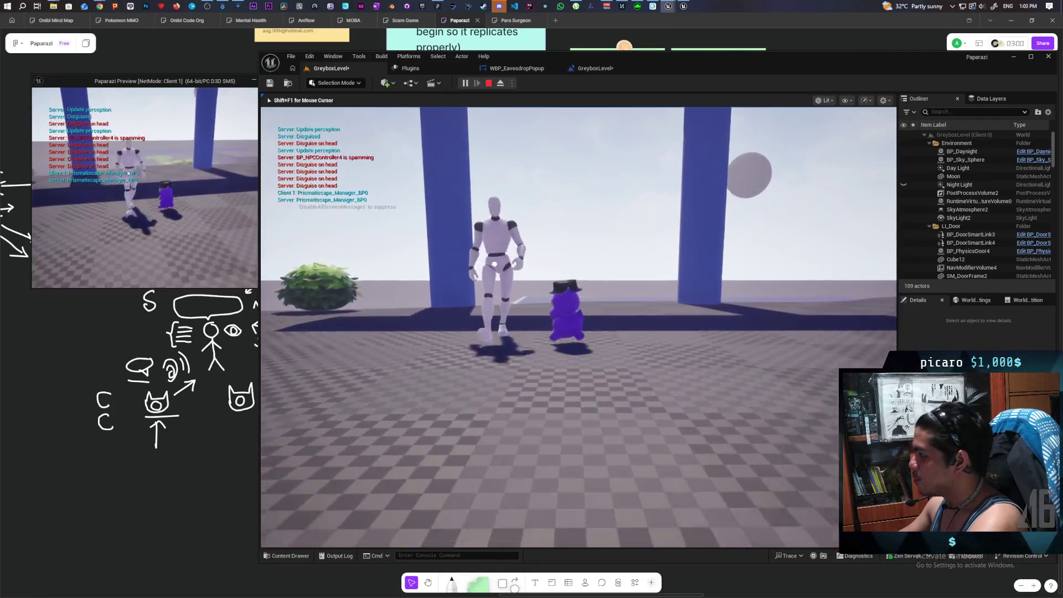
key("w")
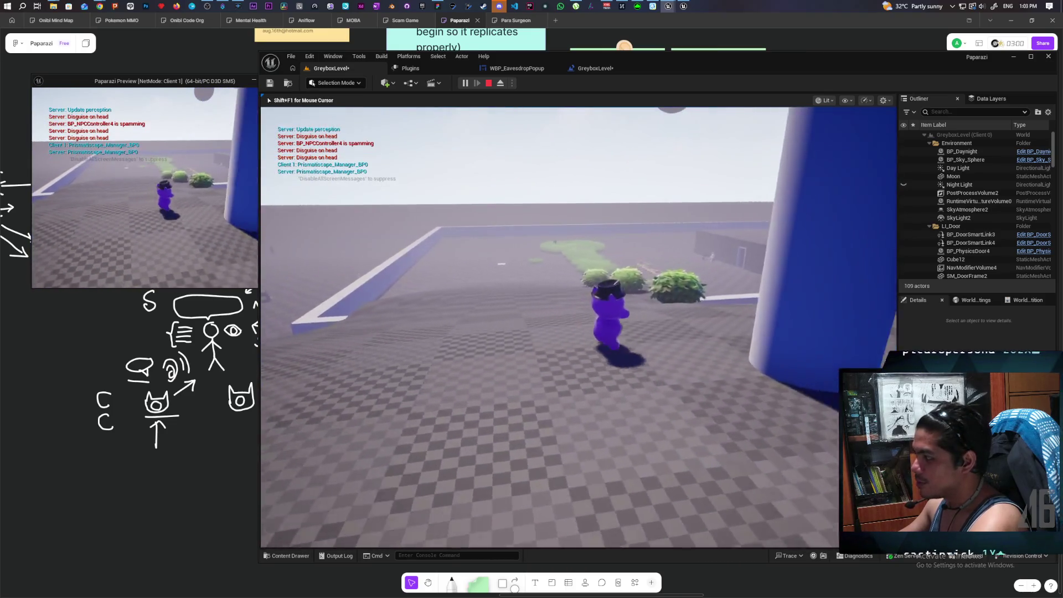
key("w")
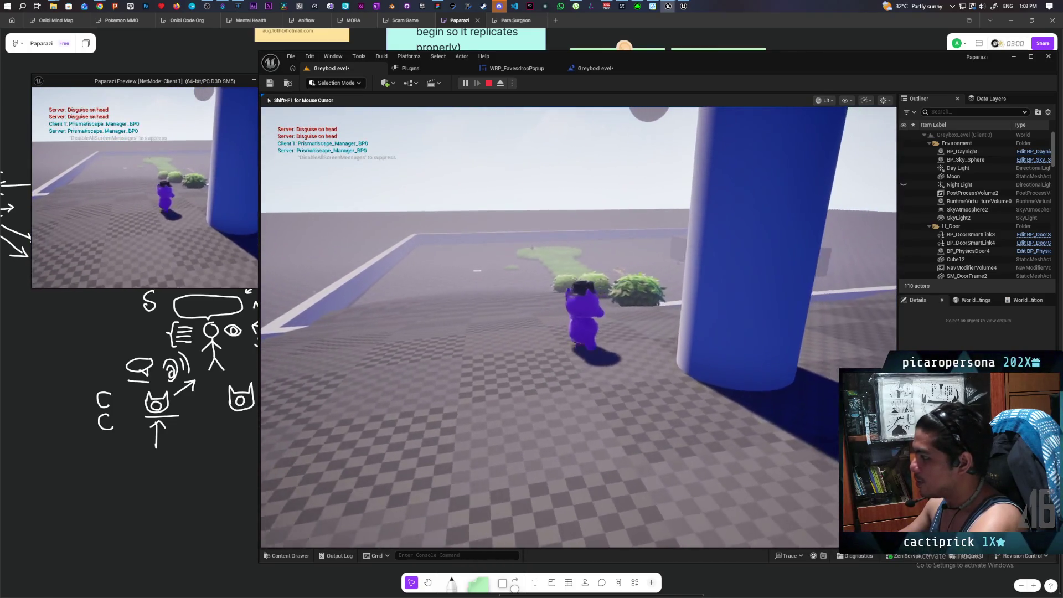
- Walk the client's cat past the pillar and hide it inside the bush
key("shift+F1")
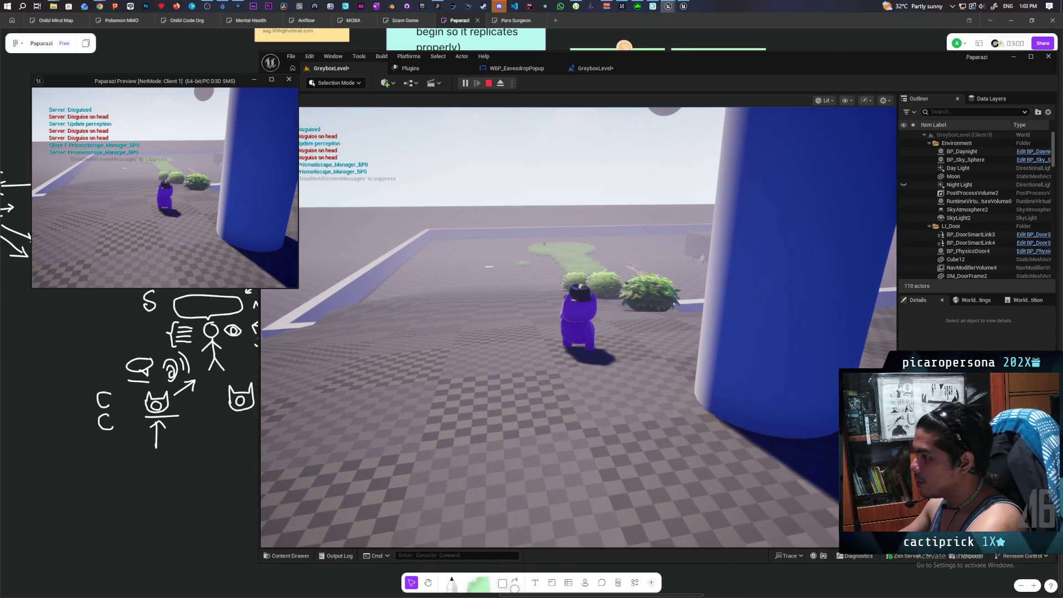
key("w")
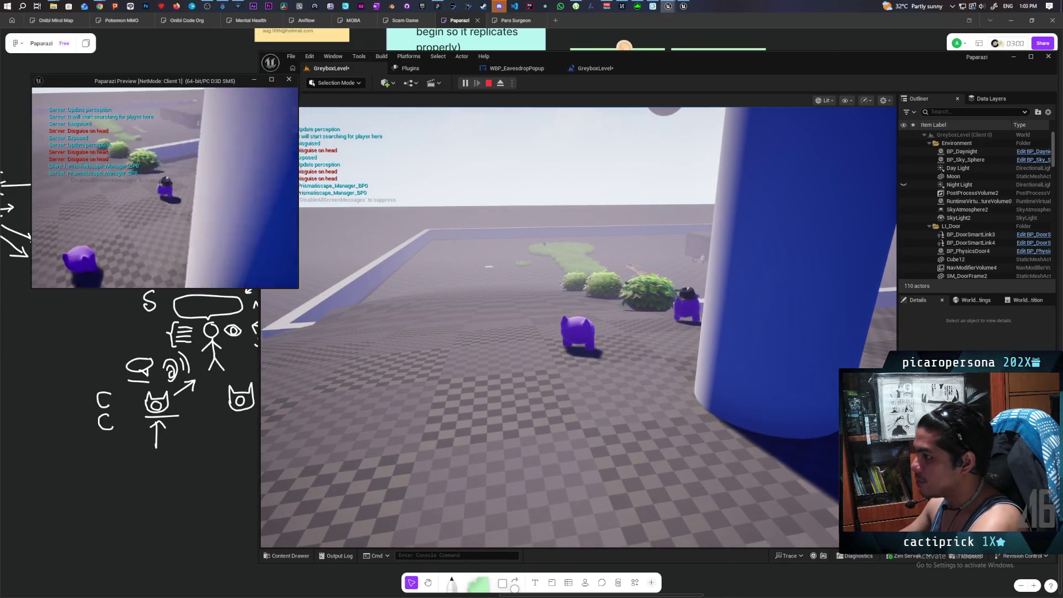
key("w")
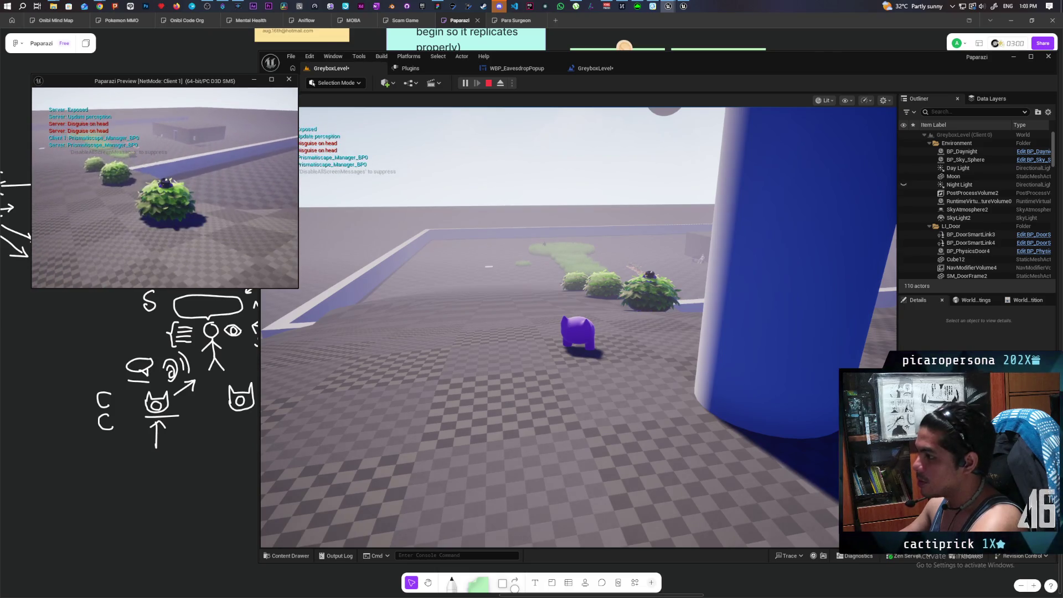
key("alt+Tab")
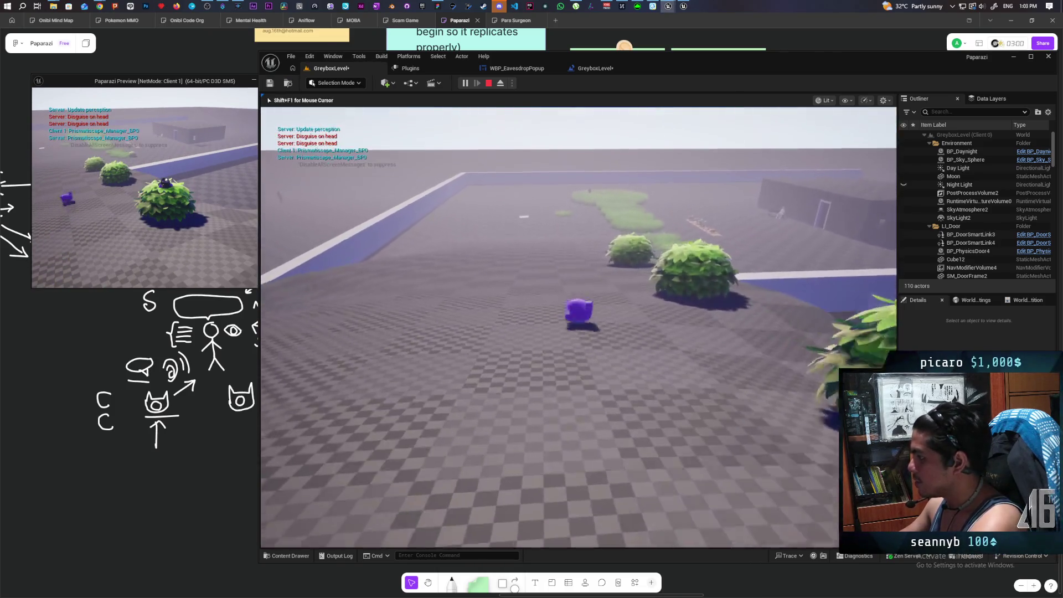
- Run the server's character through the tall grass and grab a carrot from the planter
key("w")
key("w")
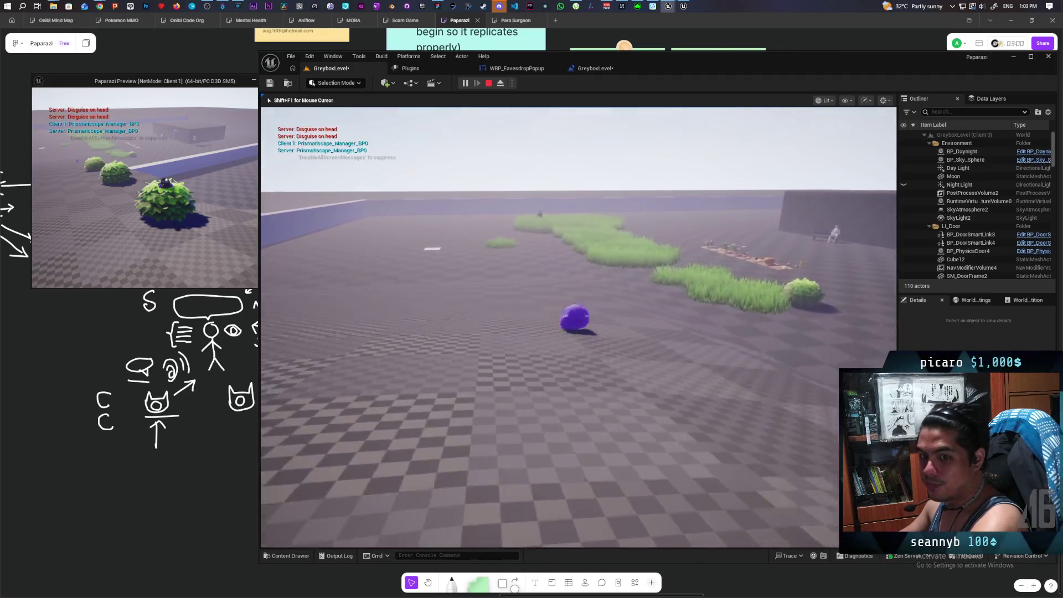
key("w")
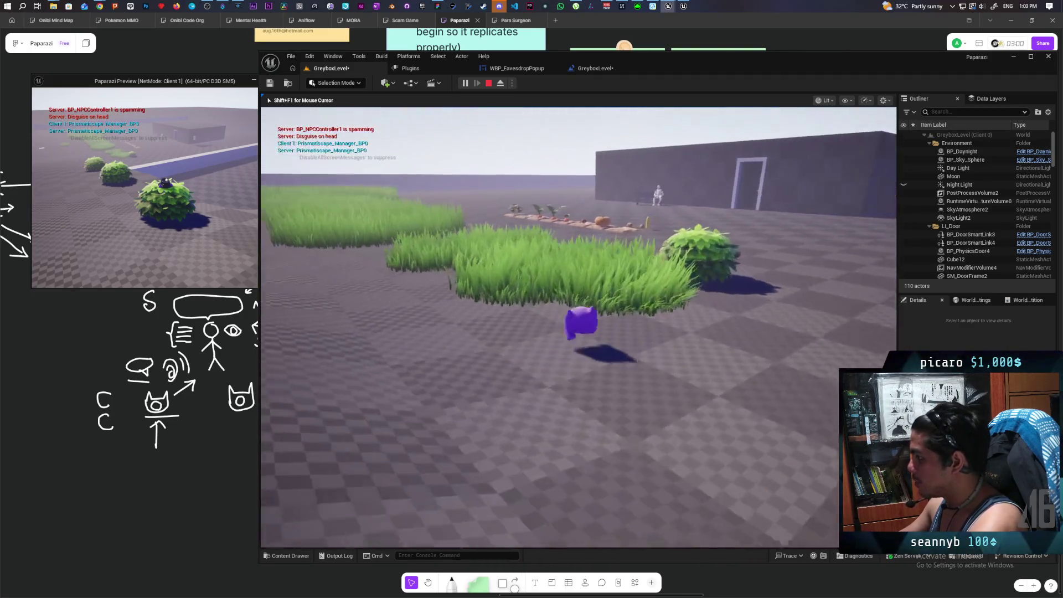
key("w")
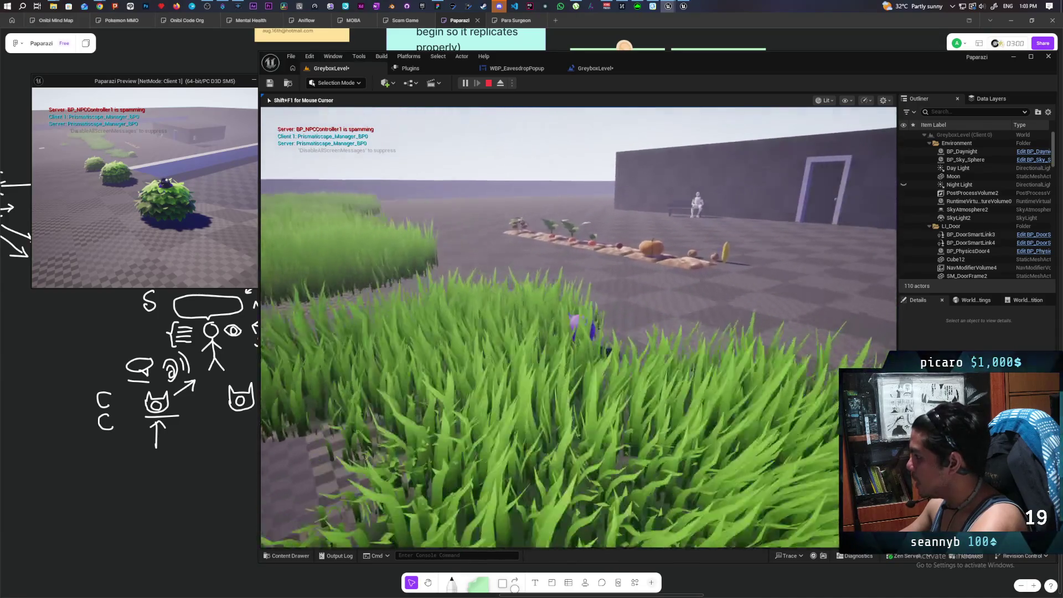
key("w")
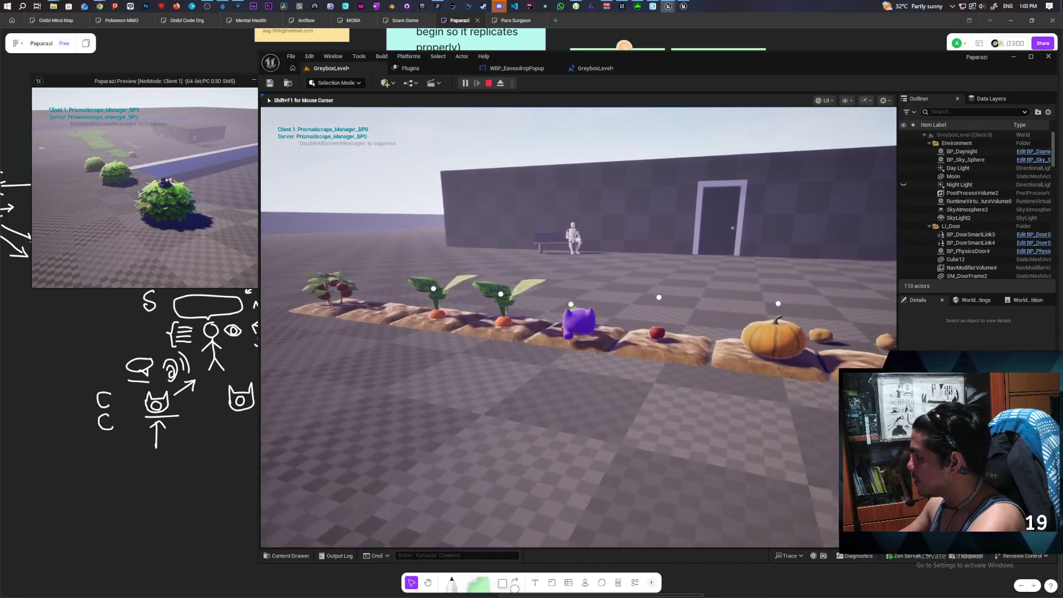
key("w")
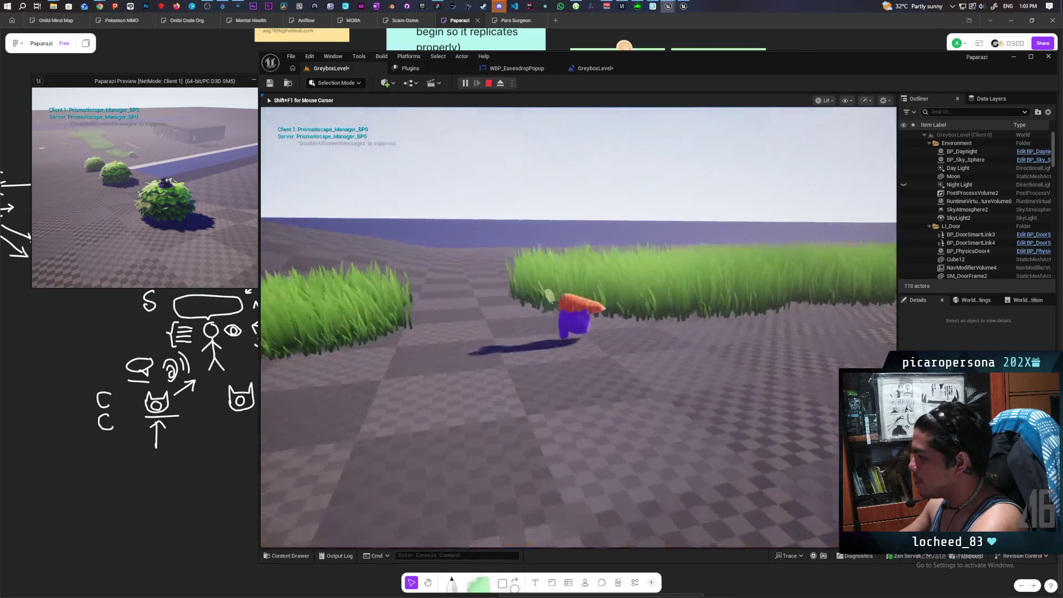
key("w")
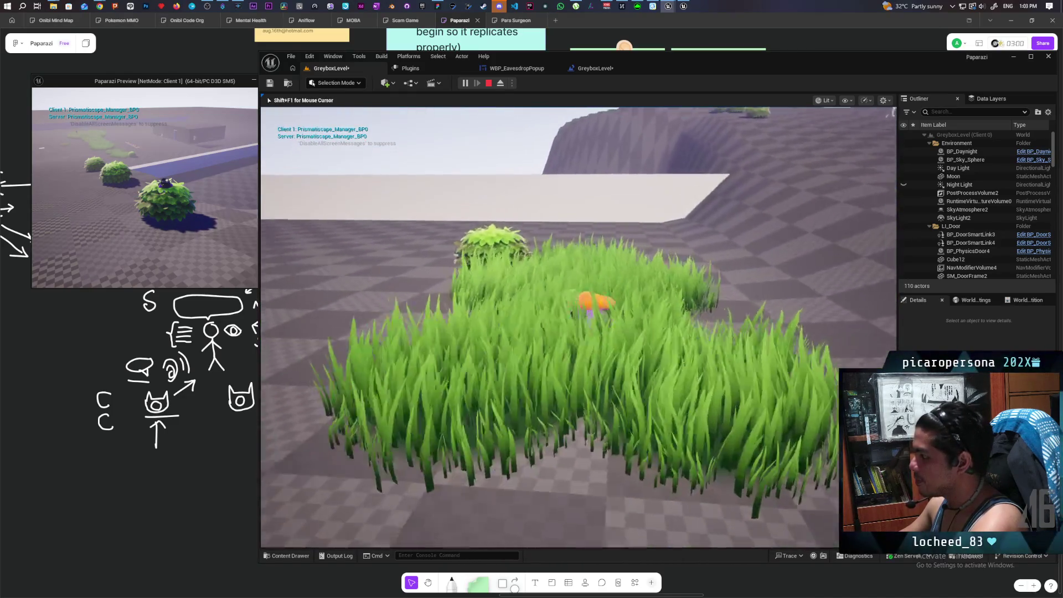
key("w")
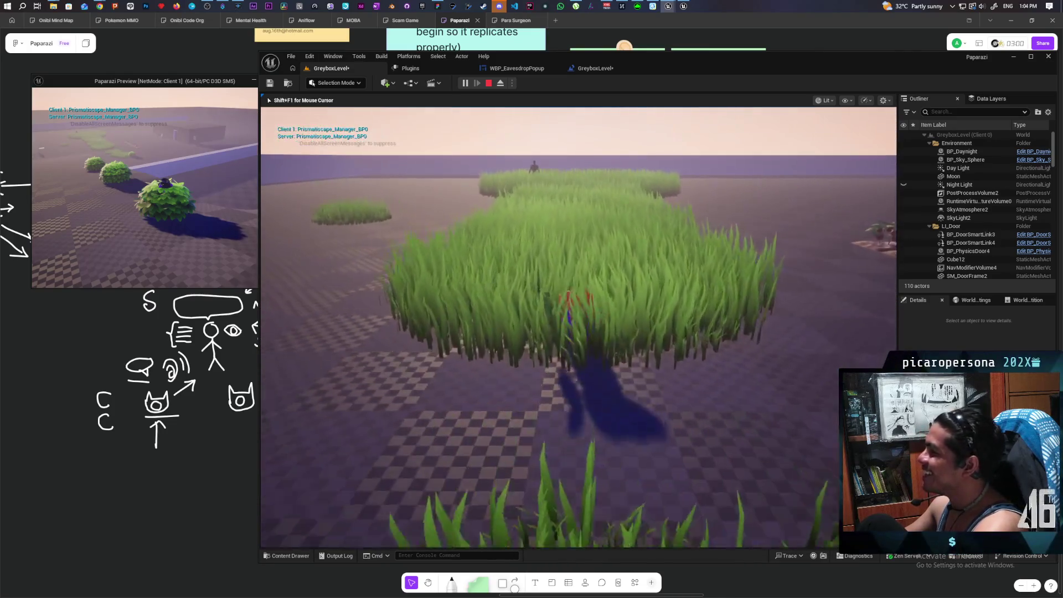
- Move the cat deeper into the grass as night falls, then stop the session with Esc
key("w")
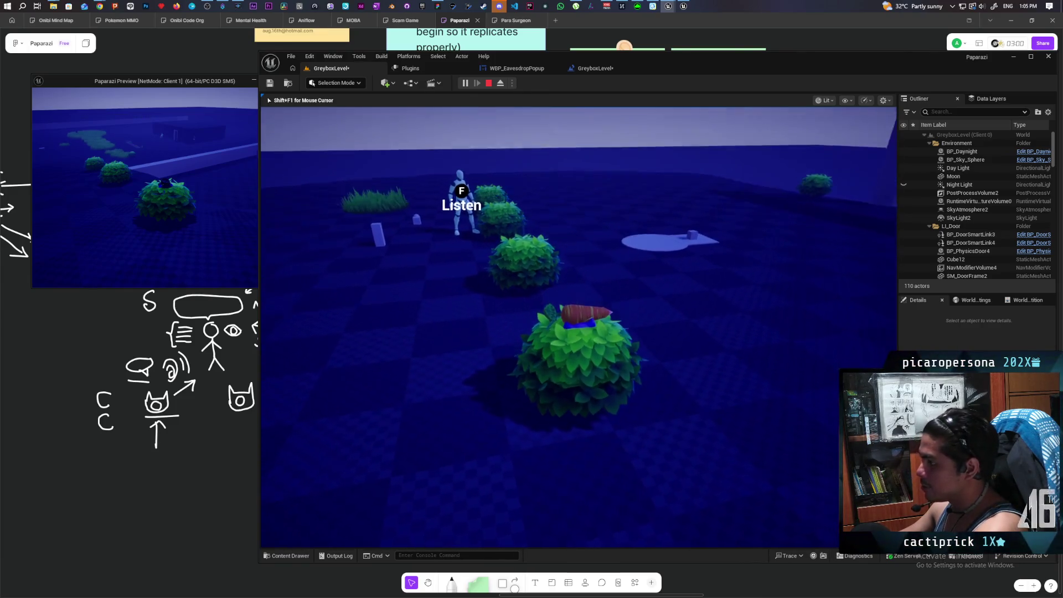
key("Escape")
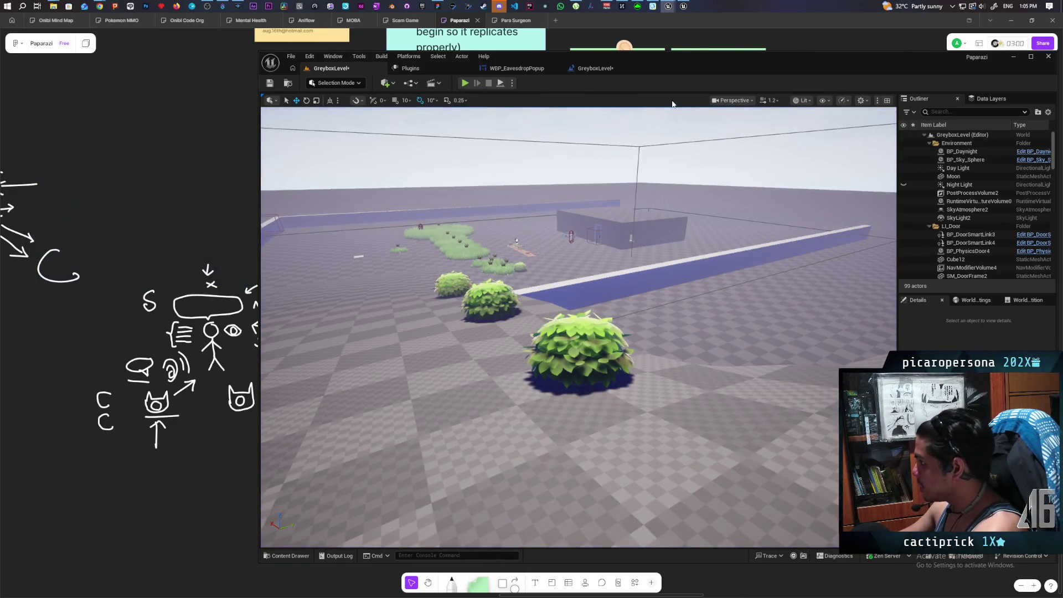
- Switch to the TestOpenWorld editor and select the PCG_Cliff_PCGStamp cliff
left_click(684, 6)
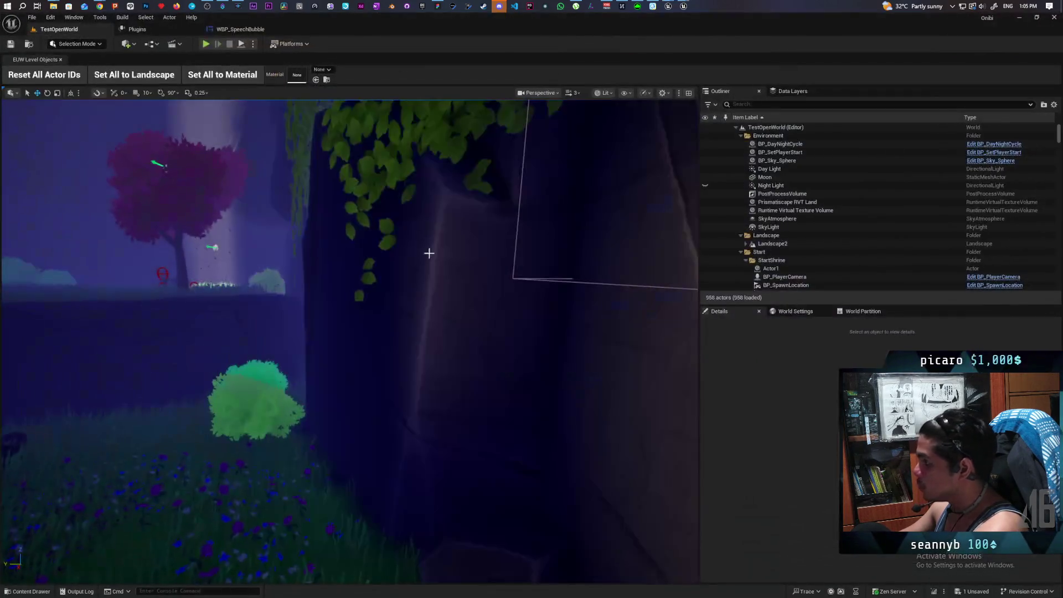
left_click(31, 17)
left_click(410, 268)
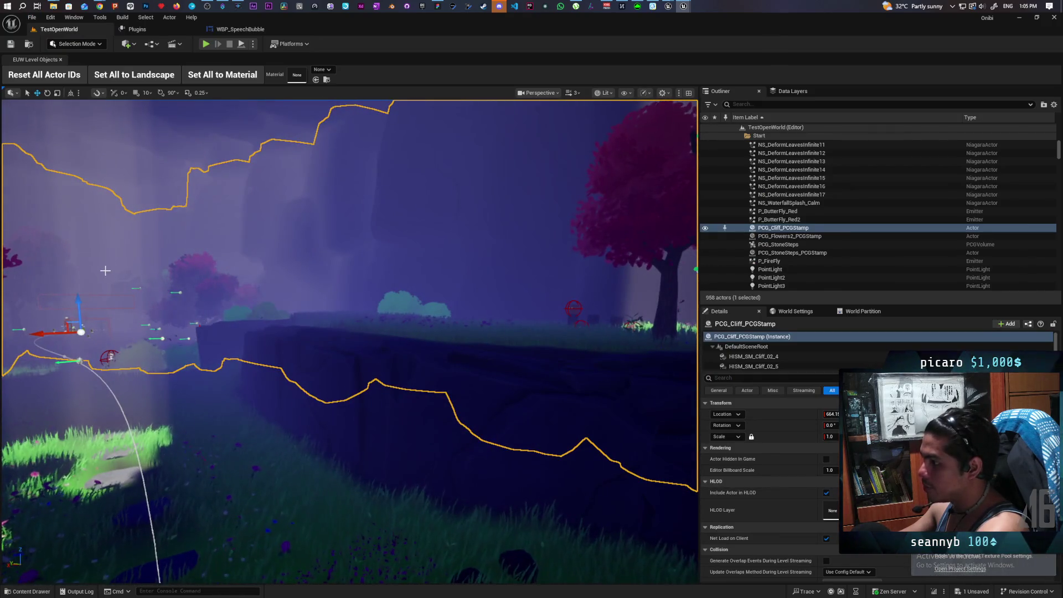
key("ctrl+z")
left_click(223, 270)
- Fly the camera across the cliff, then bring up the Miro whiteboard in Chrome
mouse_move(223, 270)
left_mouse_down()
mouse_move(244, 249)
mouse_move(238, 254)
mouse_move(278, 292)
left_mouse_up()
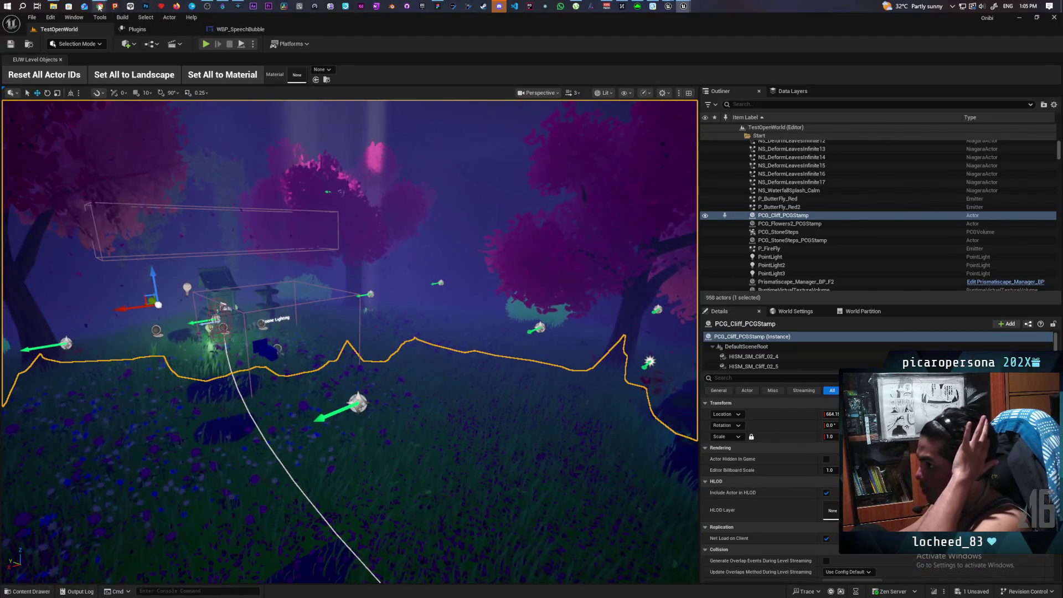
mouse_move(99, 6)
left_click(581, 49)
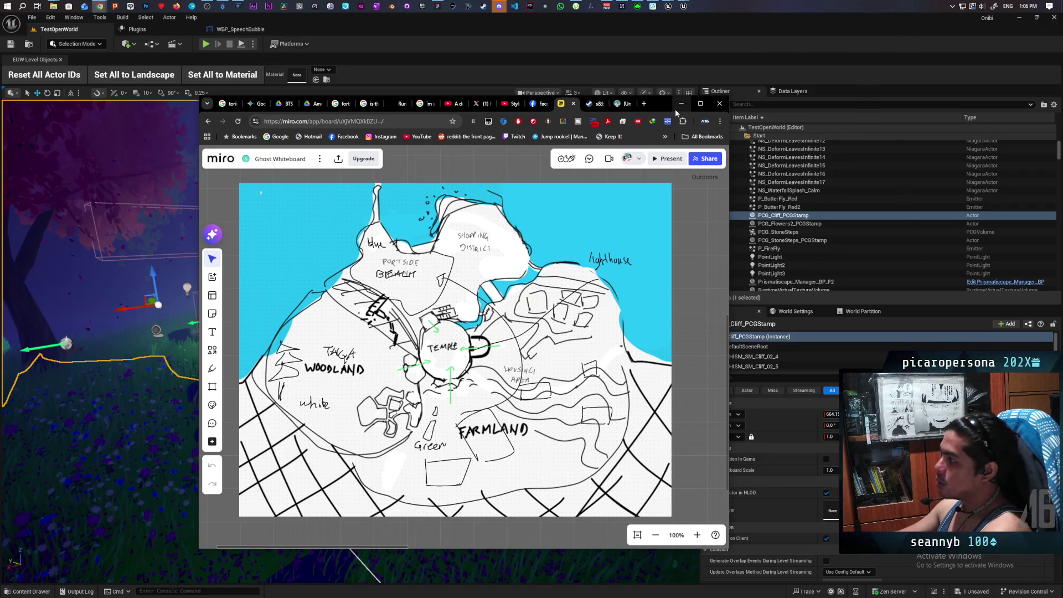
left_click_drag(651, 105, 612, 414)
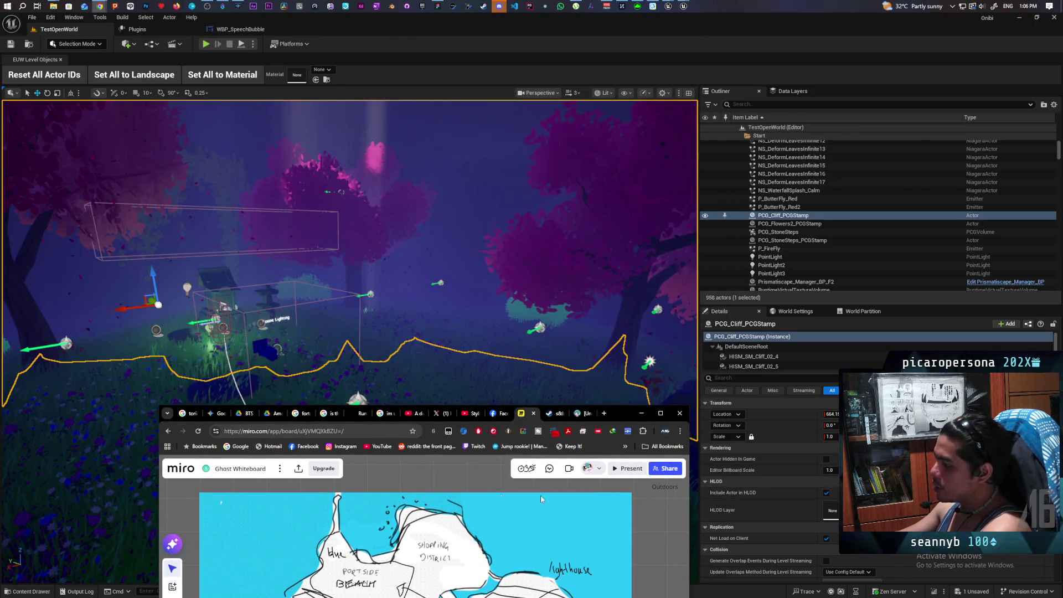
mouse_move(617, 412)
left_mouse_down()
mouse_move(642, 153)
mouse_move(670, 113)
left_mouse_up()
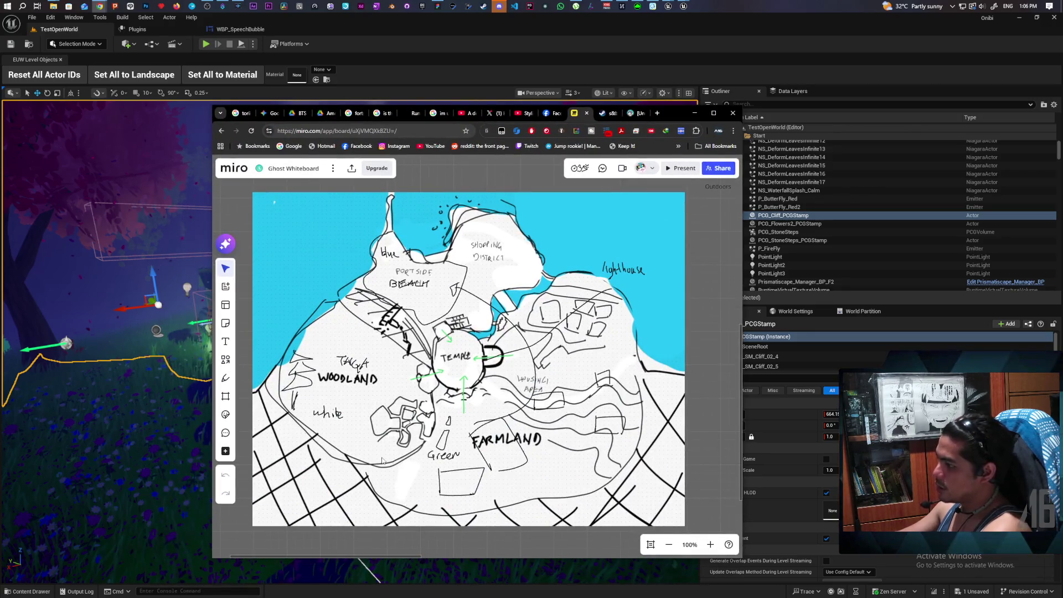
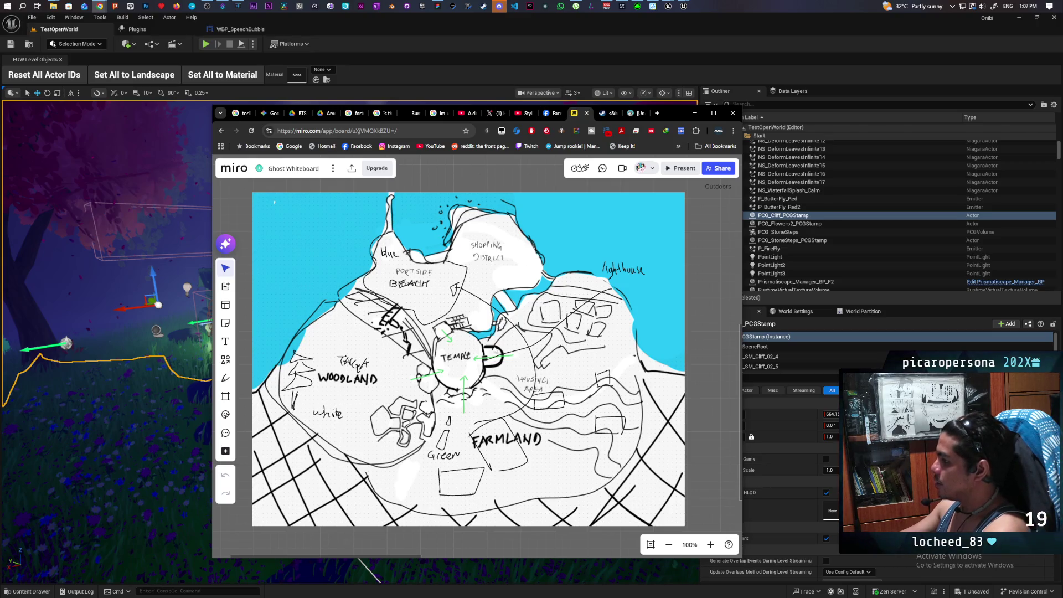
- Minimize the Miro Ghost Whiteboard and bring the Paparazzi Unreal editor to the front
left_click(695, 115)
mouse_move(668, 6)
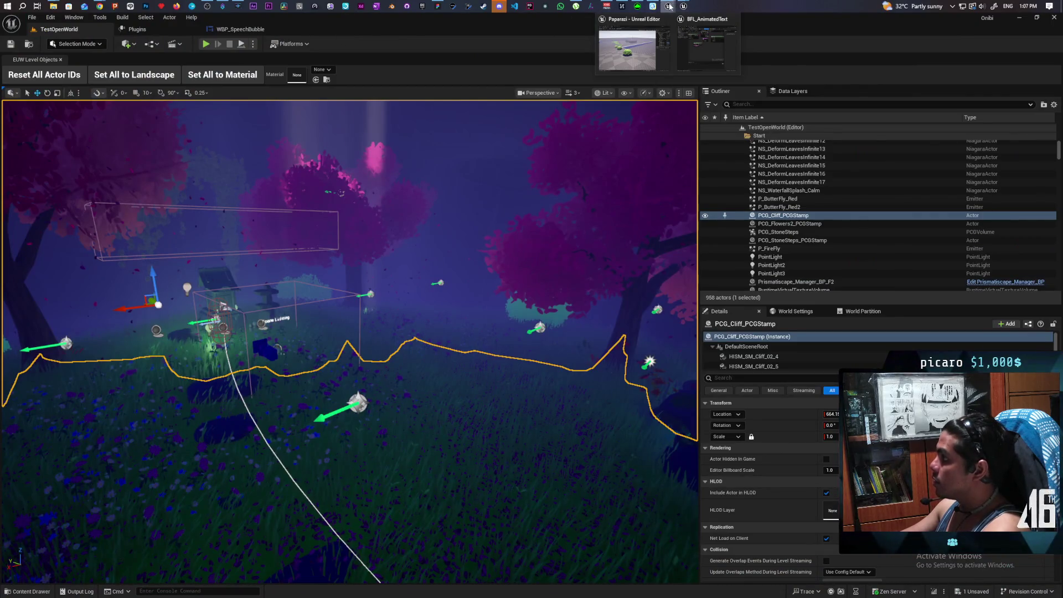
left_click(658, 50)
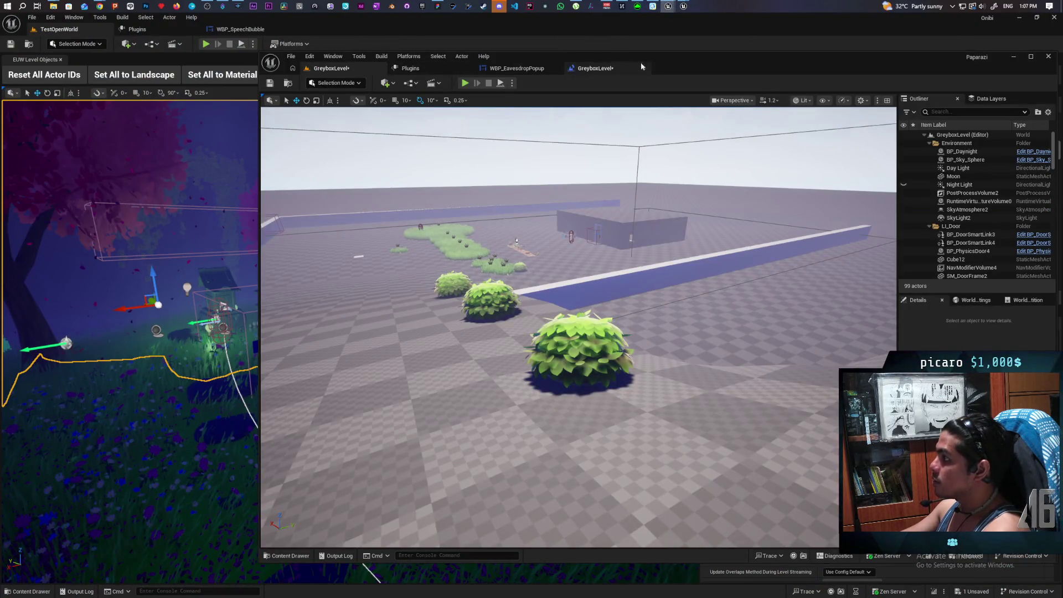
- Open the GreyboxLevel Level Blueprint event graph
left_click_drag(709, 64, 554, 67)
left_click(431, 72)
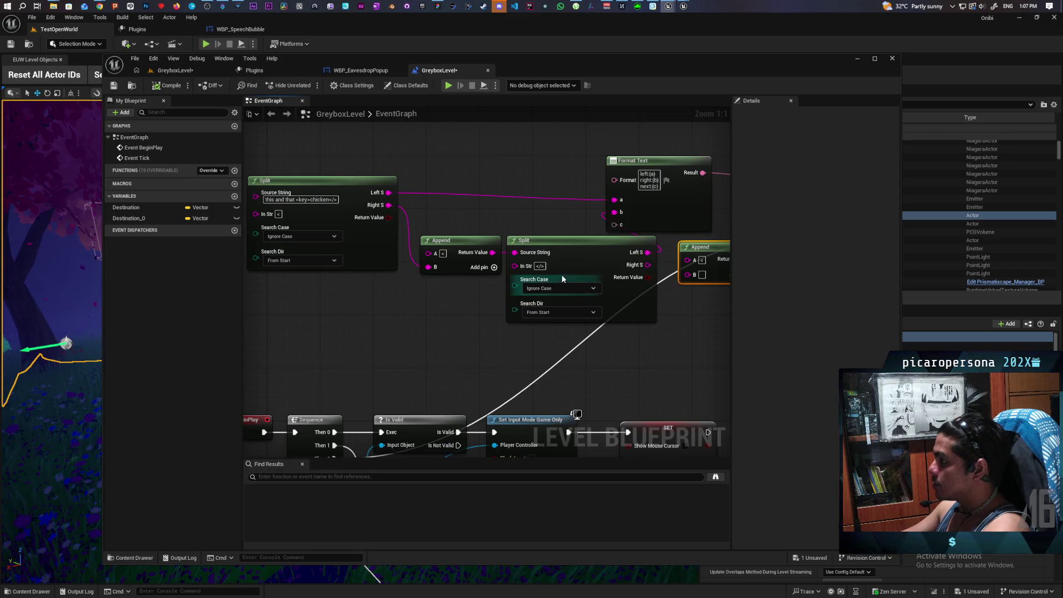
left_click_drag(406, 274, 393, 275)
- Wire Append's Return Value into Format Text b and the second Split's Right S into c
mouse_move(470, 300)
left_mouse_down()
mouse_move(455, 339)
mouse_move(518, 339)
mouse_move(579, 318)
left_mouse_up()
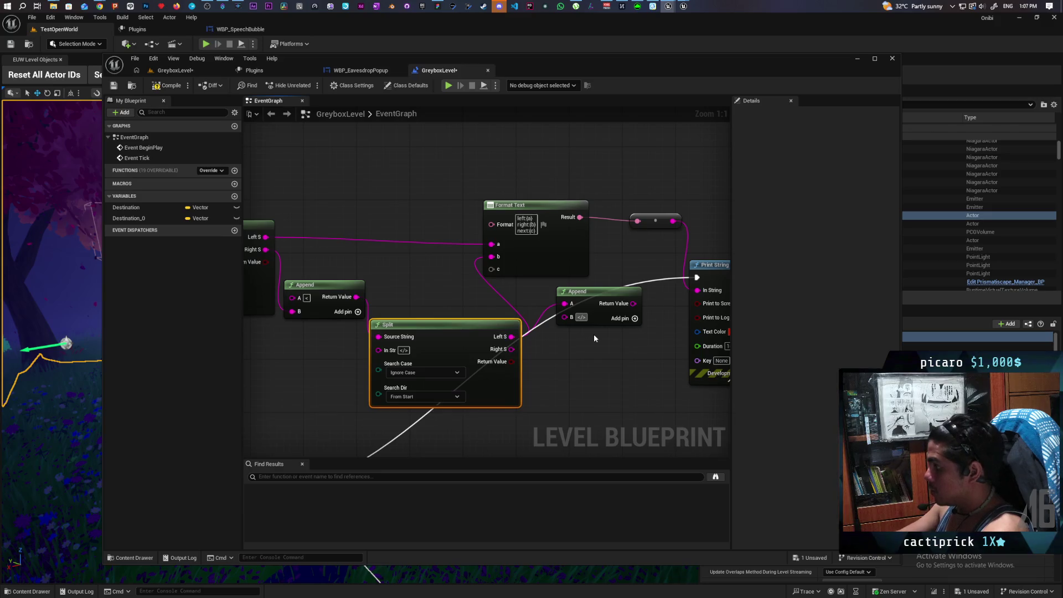
left_click_drag(633, 303, 491, 256)
mouse_move(611, 303)
left_mouse_down()
mouse_move(418, 277)
mouse_move(437, 289)
left_mouse_up()
mouse_move(511, 349)
left_mouse_down()
mouse_move(534, 334)
mouse_move(497, 270)
left_mouse_up()
left_click_drag(286, 280, 448, 289)
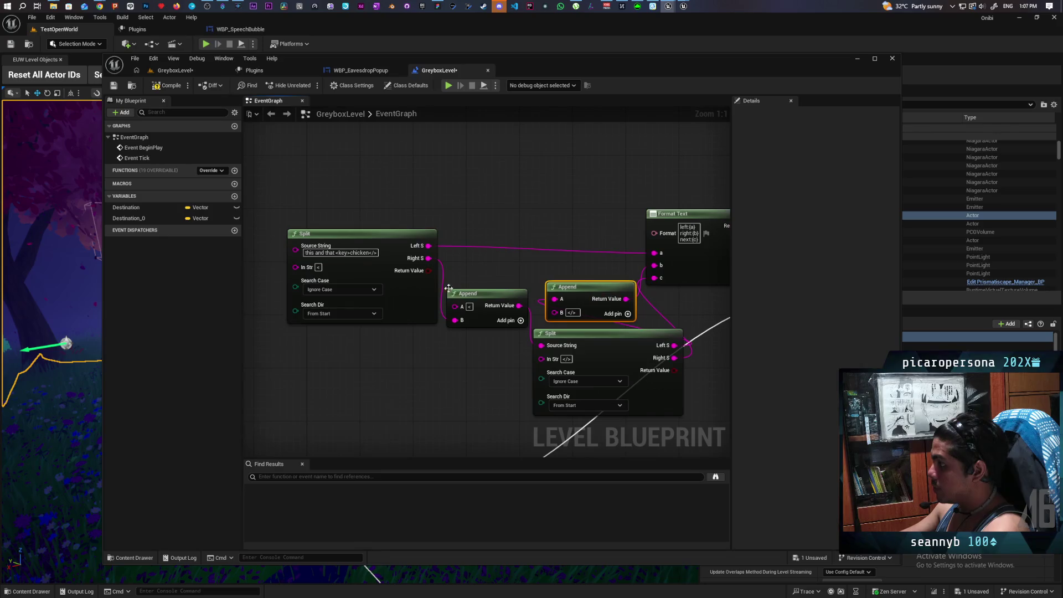
- Append 'something more' to the Split Source String and simulate the level
left_click(349, 252)
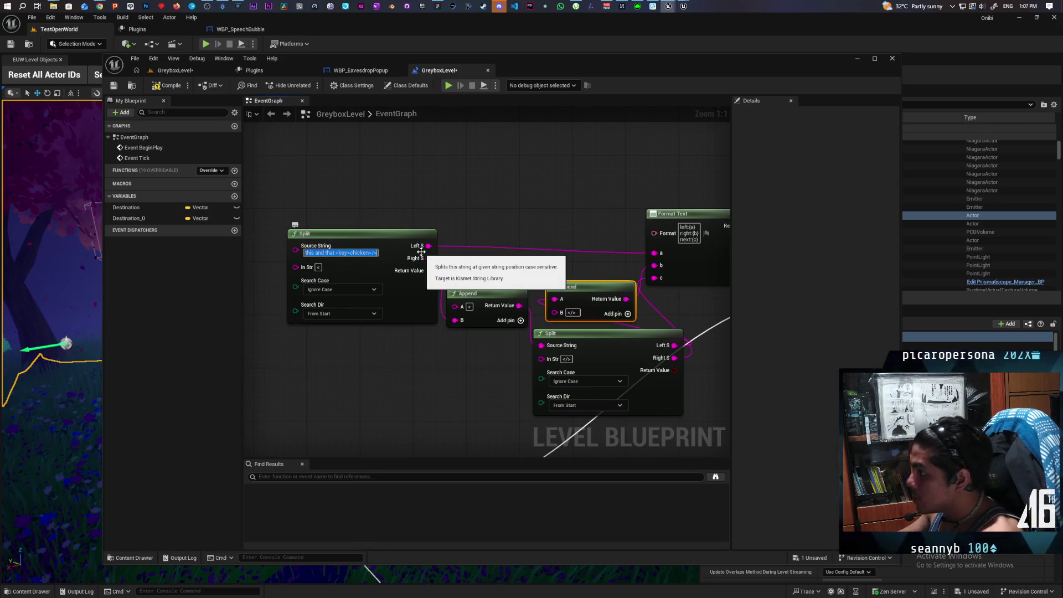
key("End")
type("some")
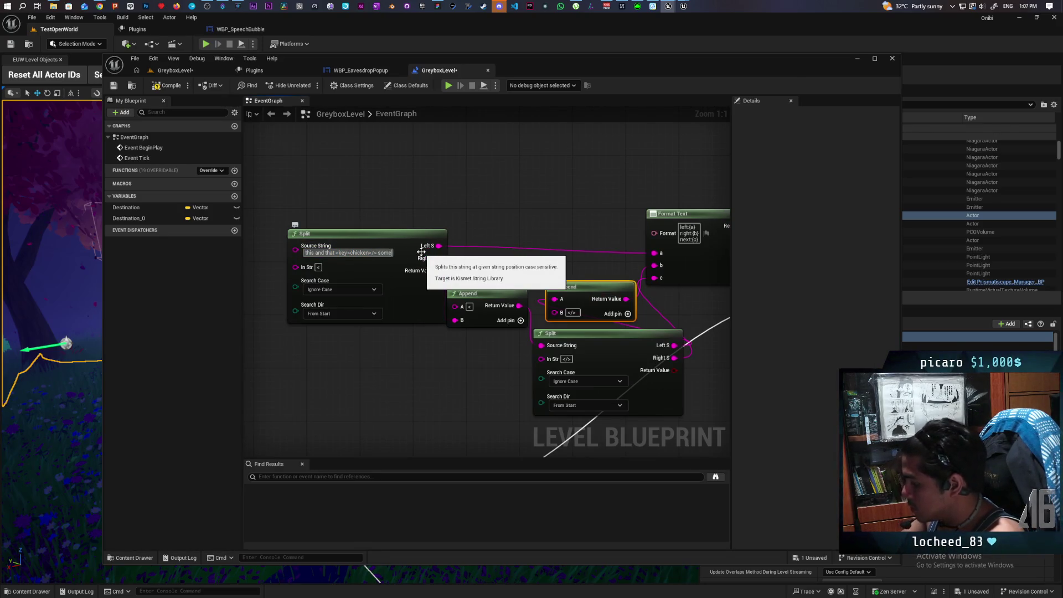
type("thing more")
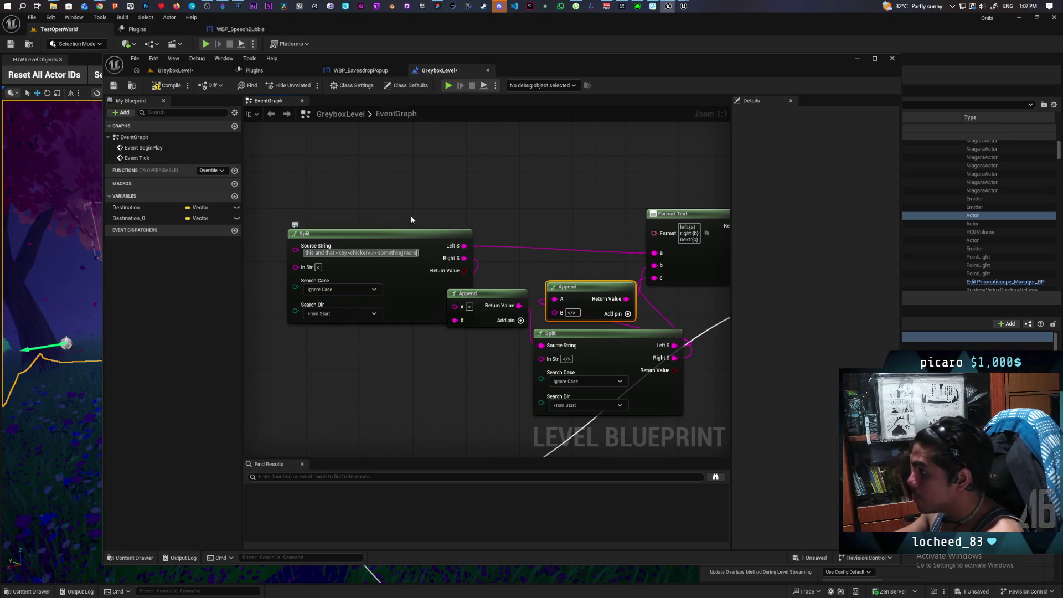
left_click(160, 70)
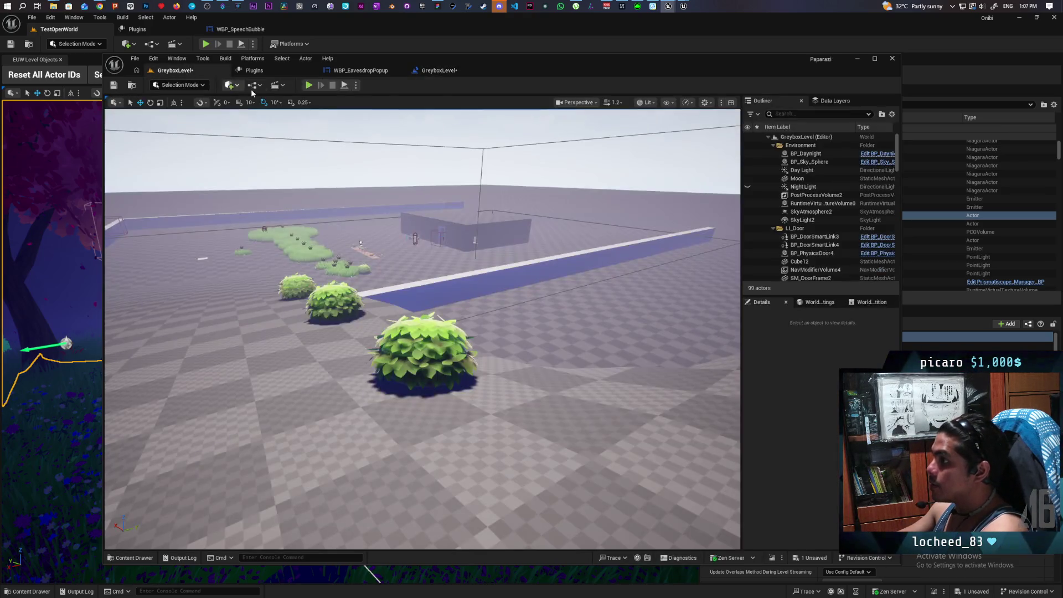
left_click(450, 73)
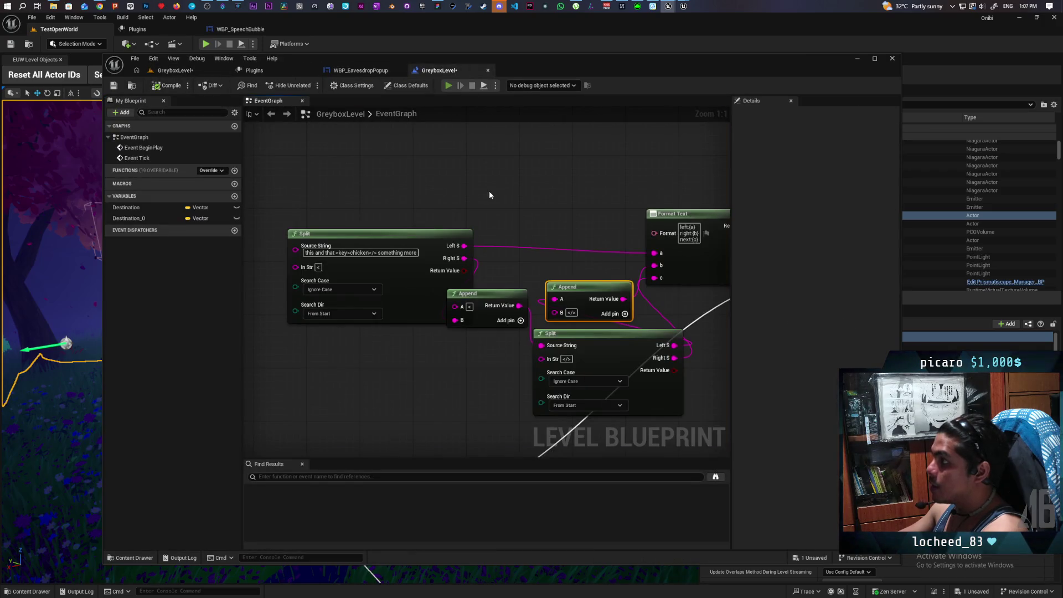
left_click(448, 85)
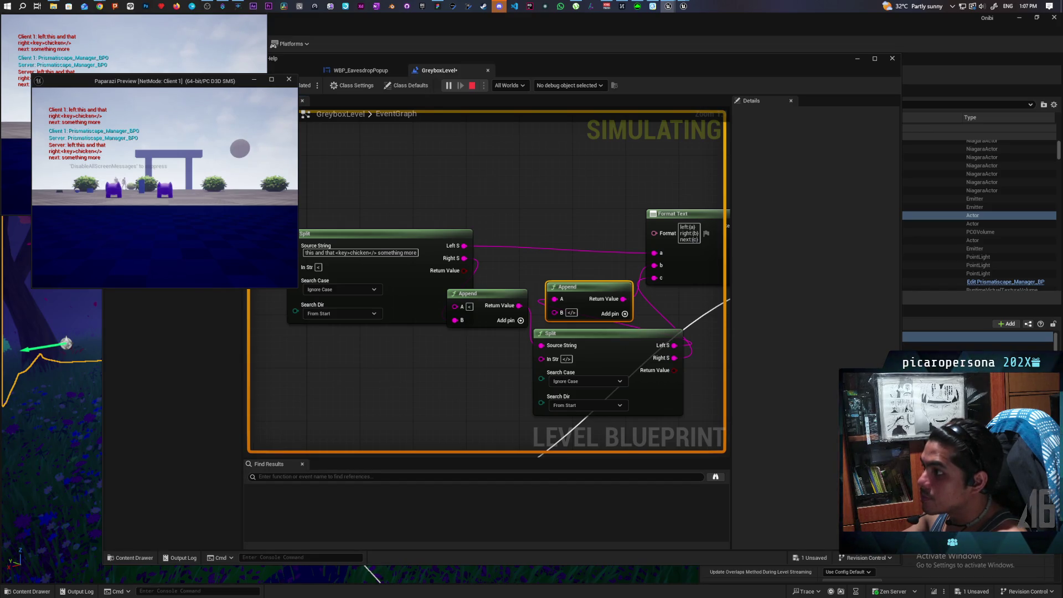
- Stop the simulation and make the Source String begin with '<key>this</>'
key("Escape")
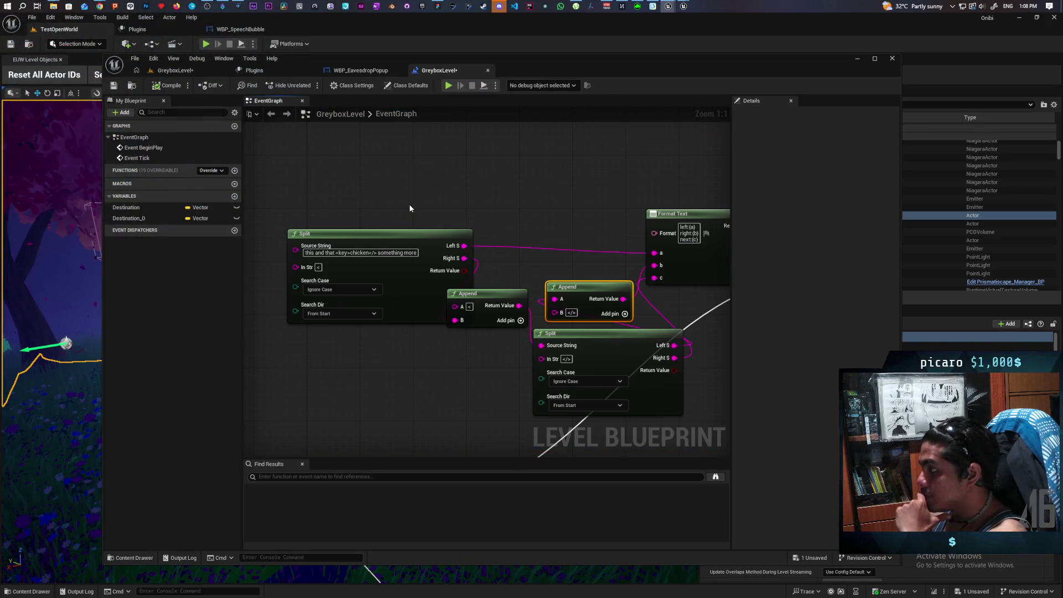
left_click(331, 253)
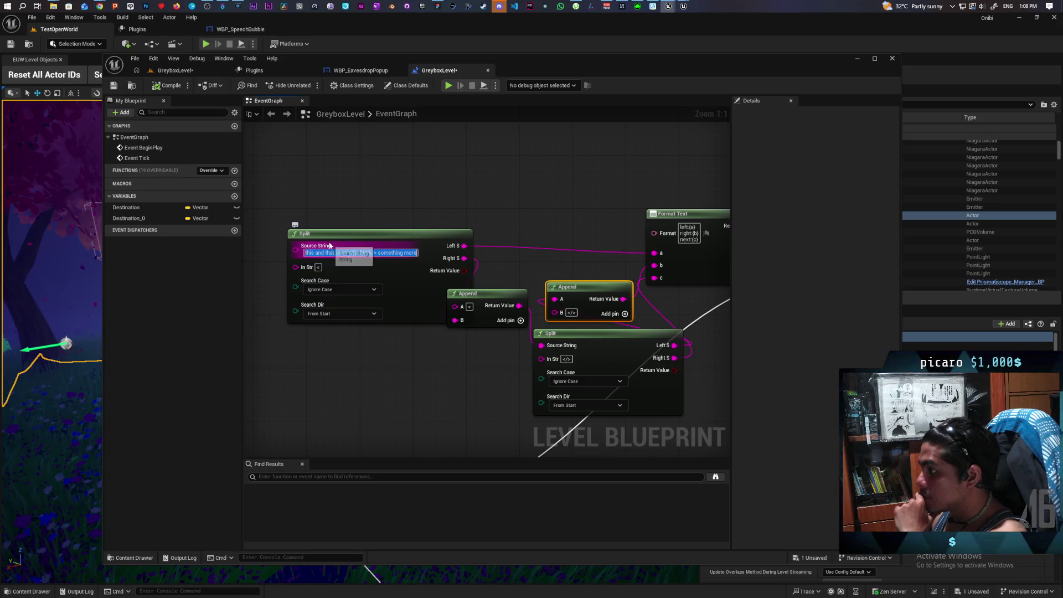
key("Escape")
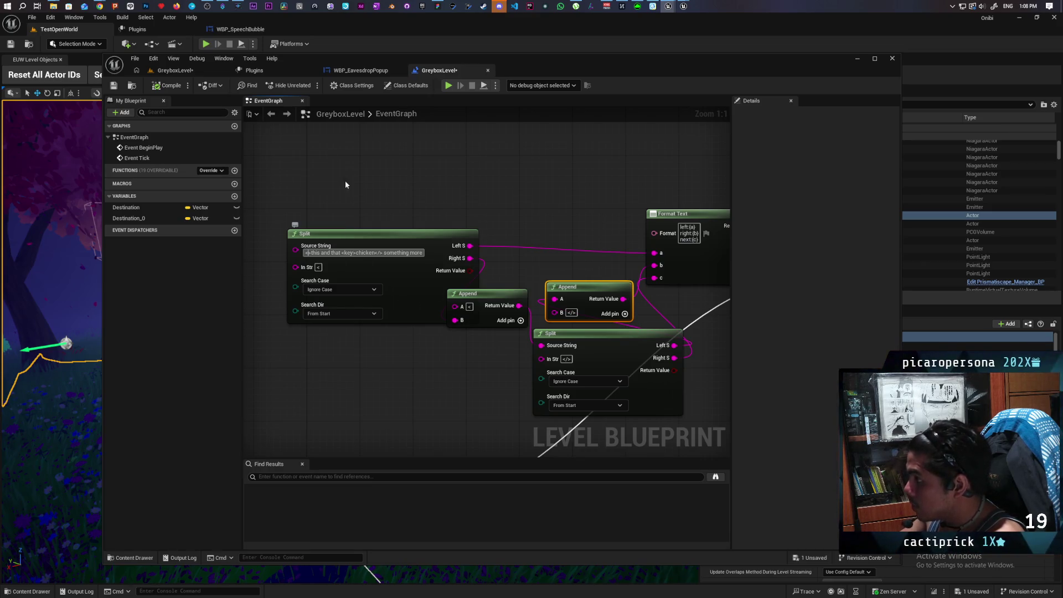
type("key>this")
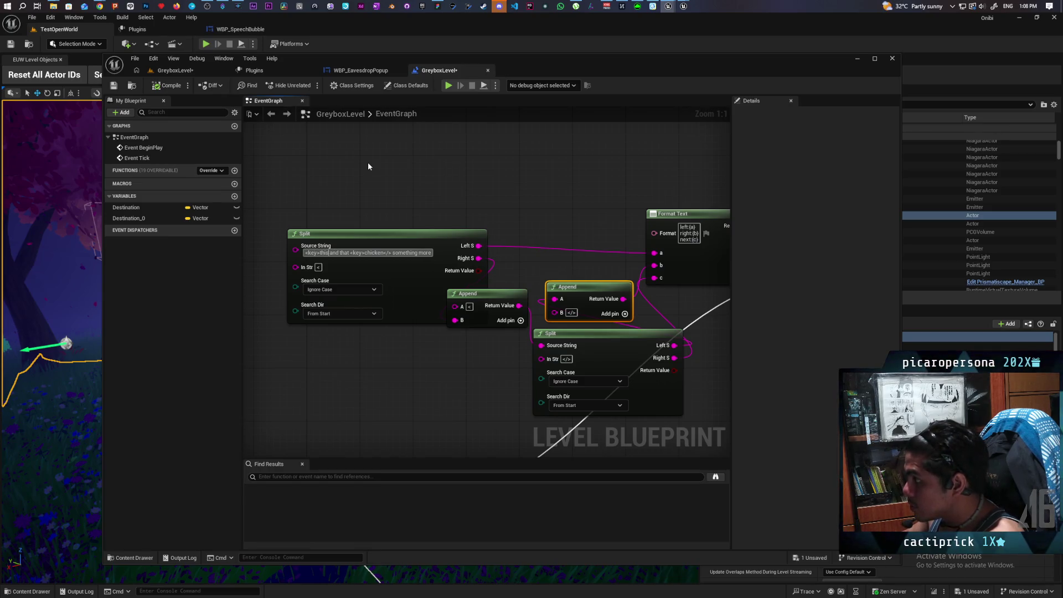
type("</>")
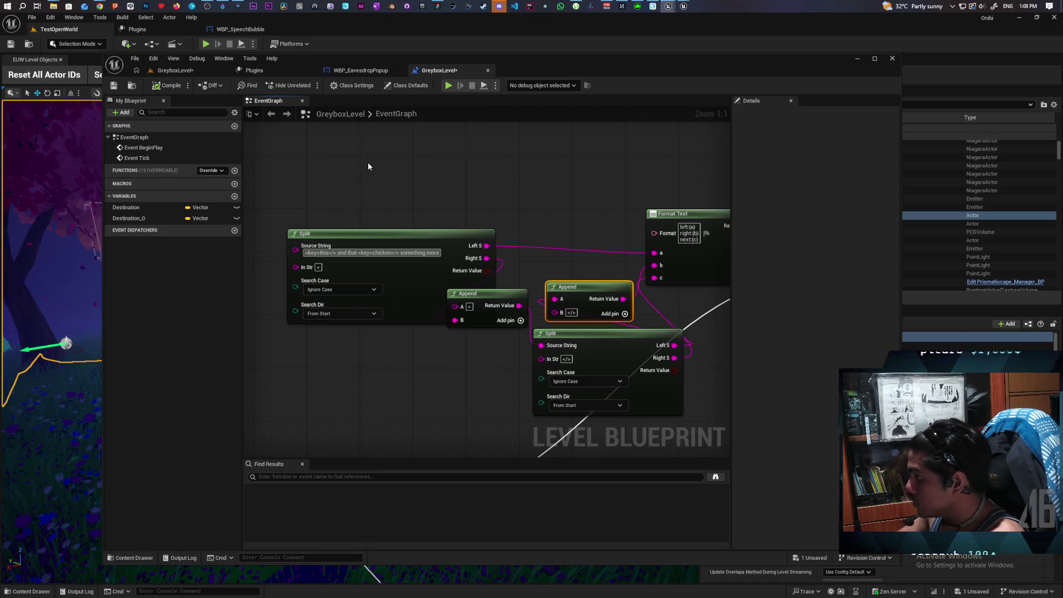
left_click(368, 161)
- Compile the Level Blueprint, simulate to check the new split output, then return to the Miro board
left_click(173, 85)
left_click(448, 85)
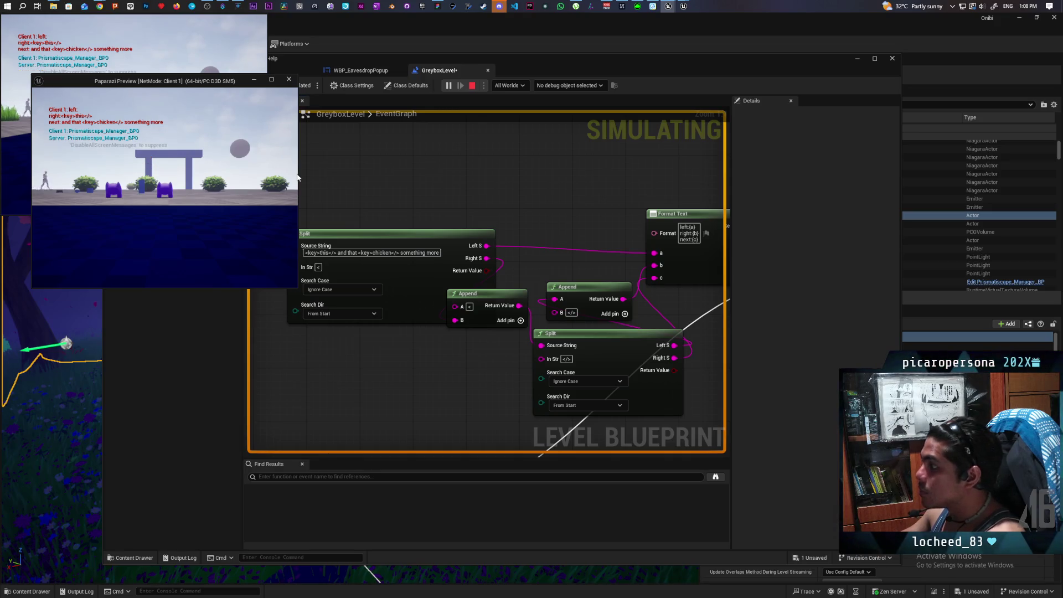
key("Escape")
mouse_move(497, 212)
left_mouse_down()
mouse_move(363, 187)
mouse_move(404, 175)
mouse_move(592, 311)
left_mouse_up()
scroll(387, 180, "down", 2)
left_click(437, 184)
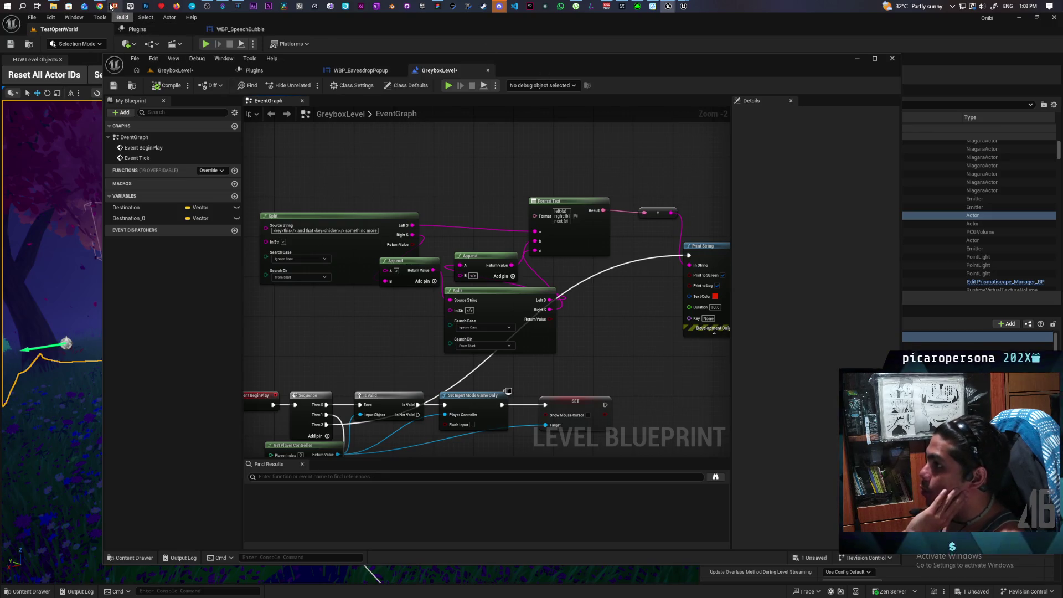
mouse_move(100, 6)
left_click(591, 49)
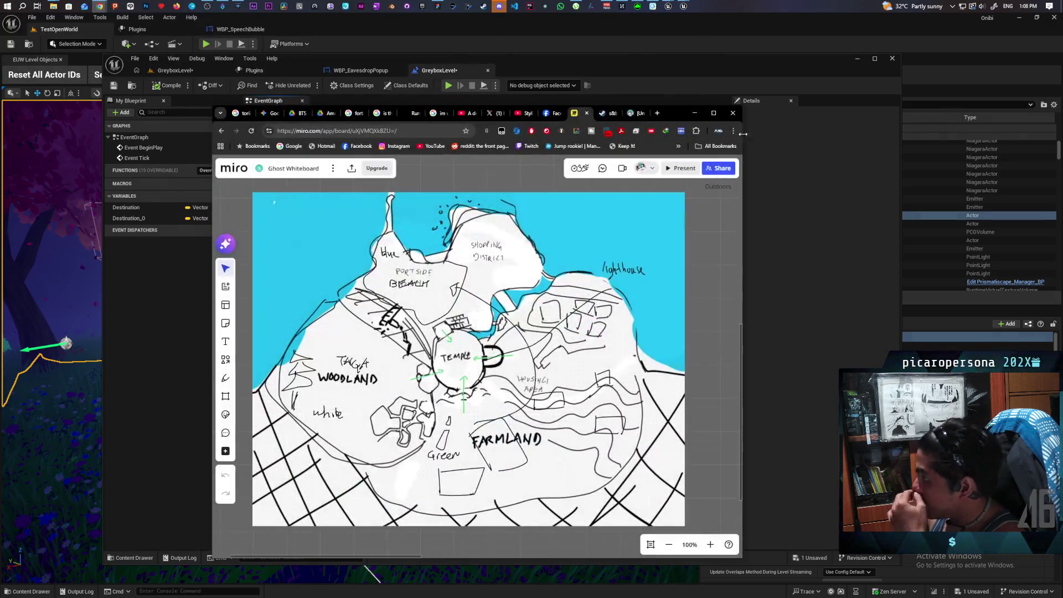
- In a new Chrome tab, search 'onib' and open the Onibi Steam store page
left_click(657, 113)
type("onib")
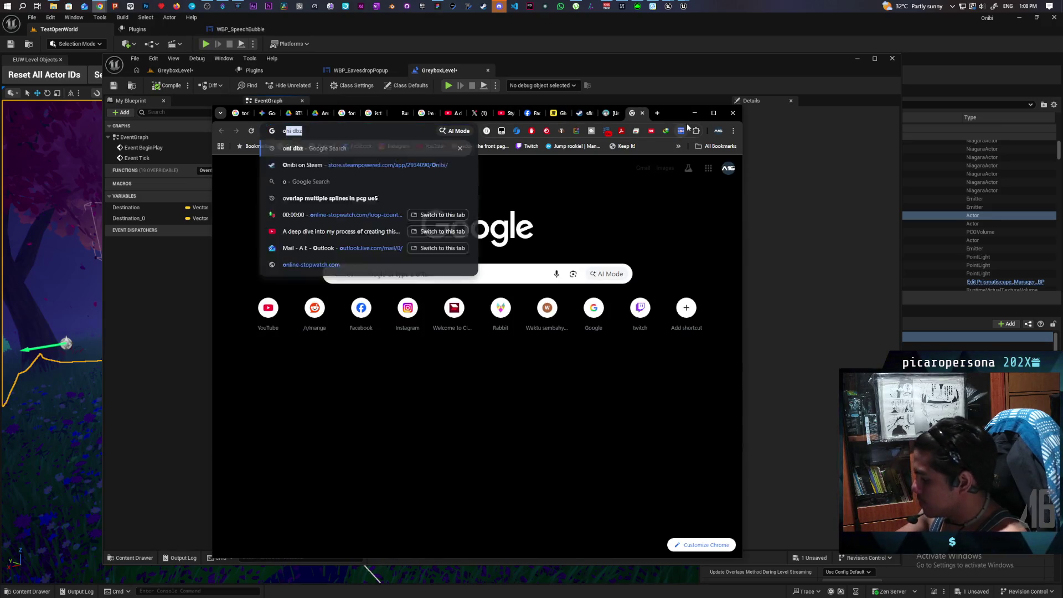
key("Return")
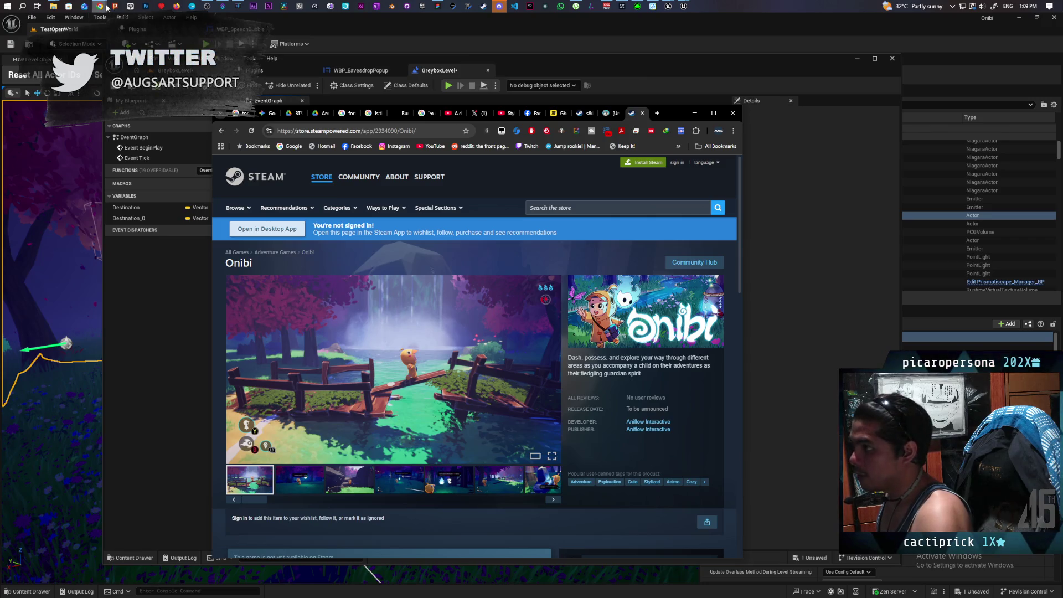
mouse_move(107, 6)
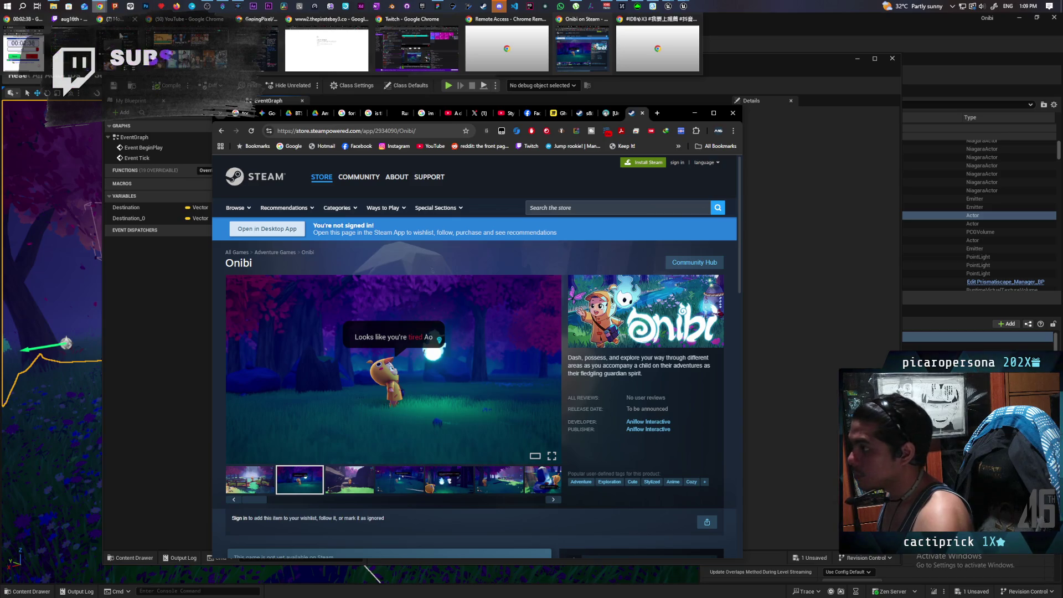
- Switch to the Gordon Ramsay: Uncharted S3 MEGA EPISODE tab and resume playback around 2:29:52
left_click(120, 35)
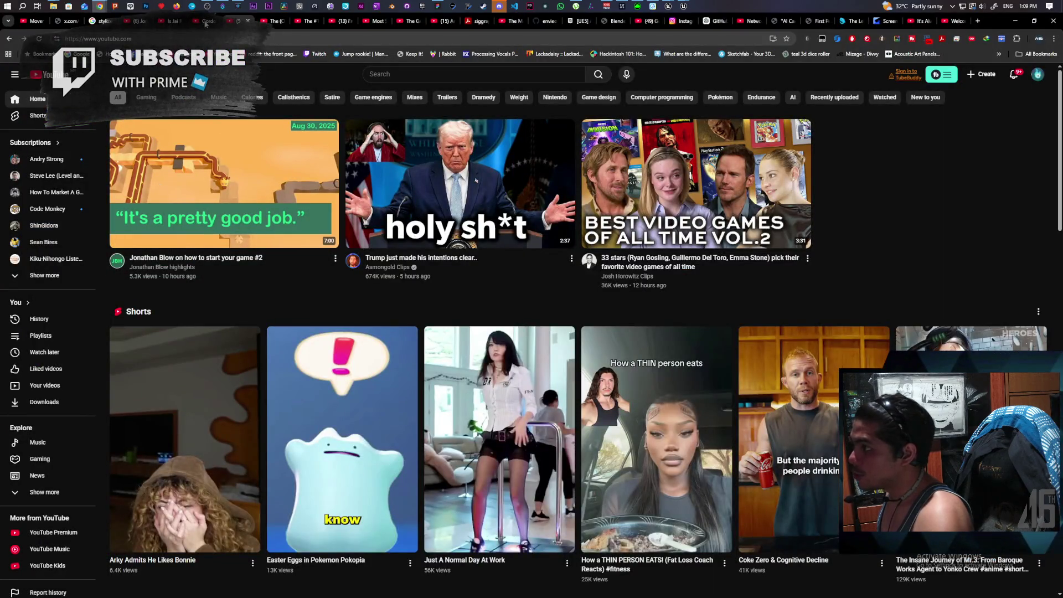
left_click(205, 24)
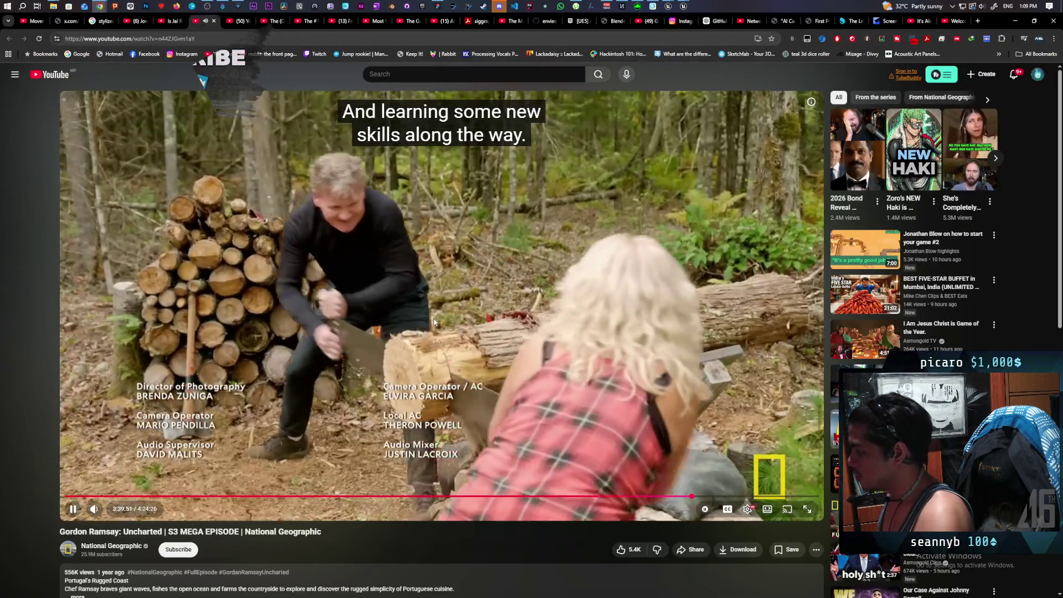
left_click(401, 329)
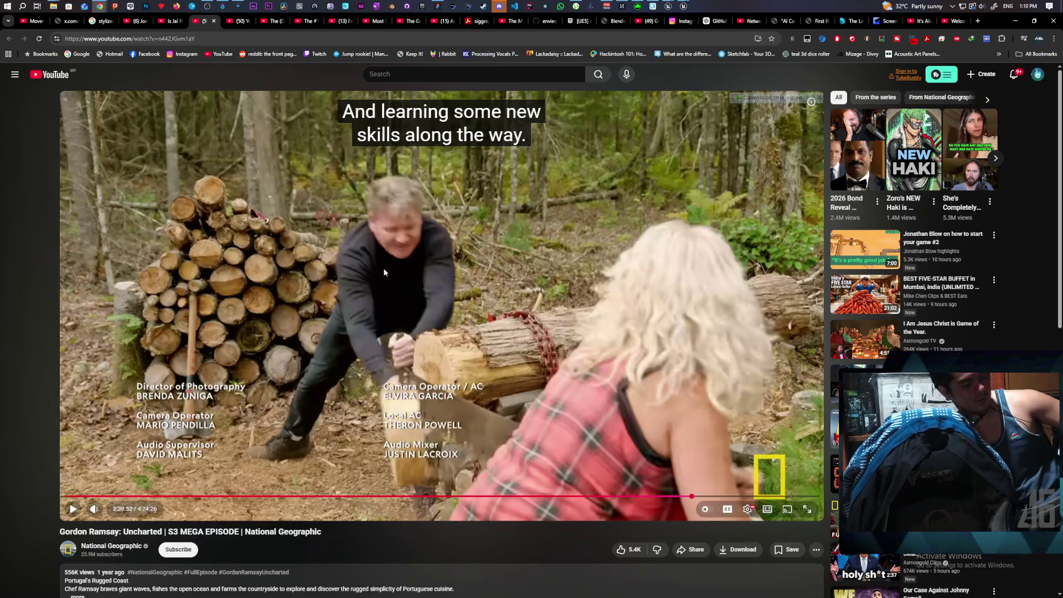
left_click(421, 332)
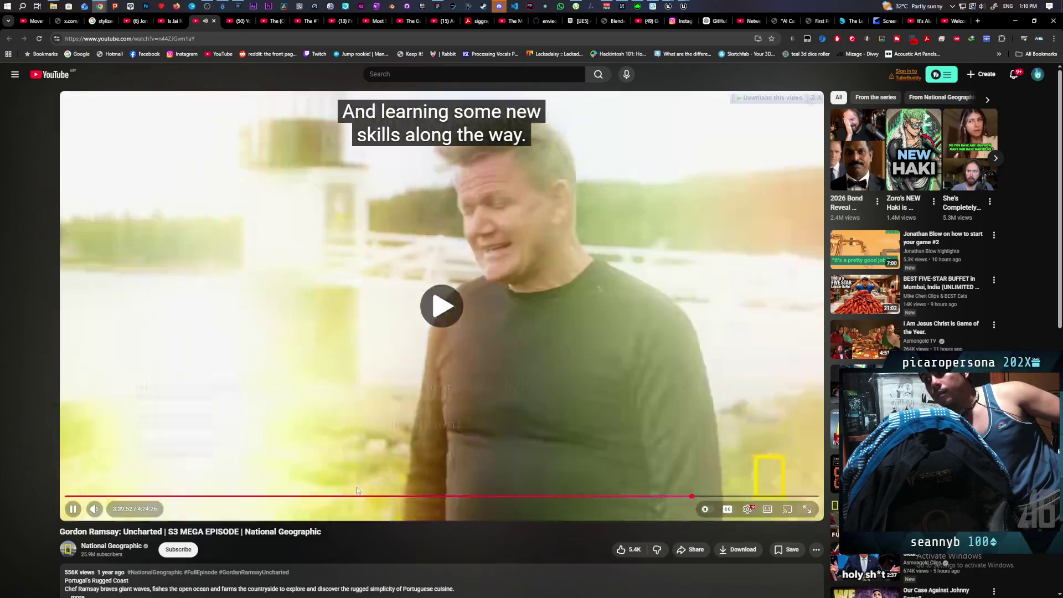